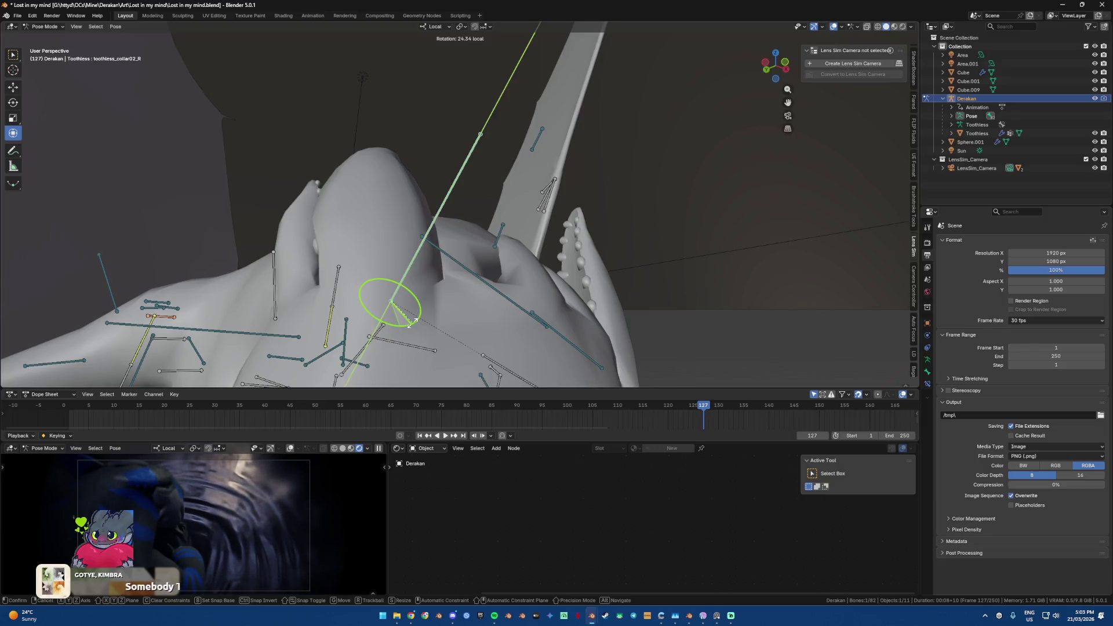
Step: Confirm the current bone's 24.3° rotation, then trackball-rotate it further
click(411, 322)
key(r)
key(r)
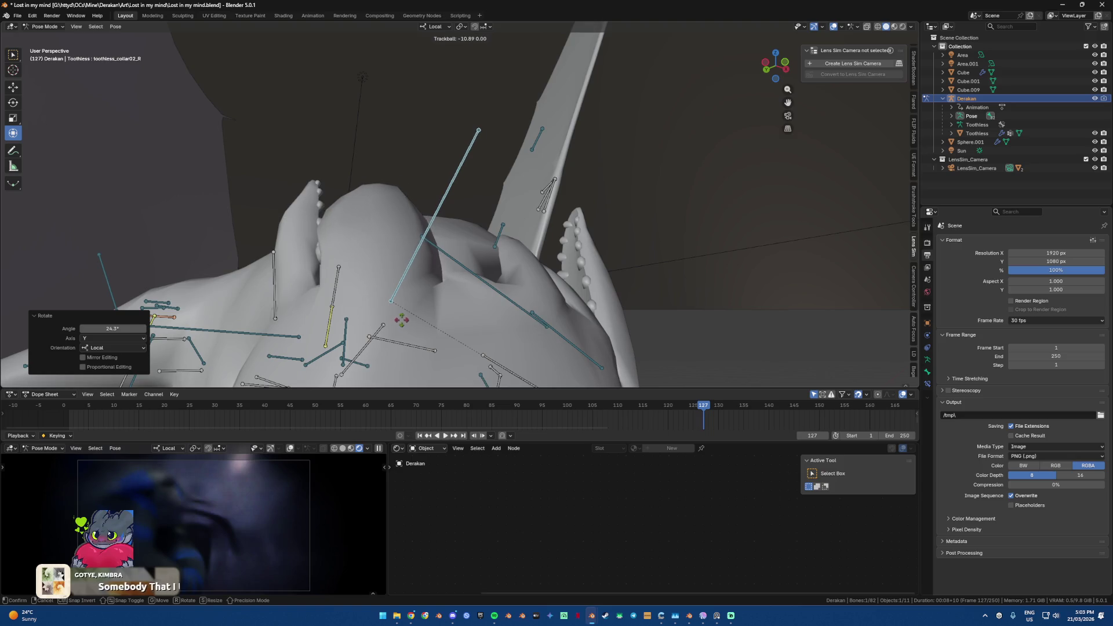
click(402, 321)
middle_drag(401, 320, 327, 291)
Step: Select the toothless_collar03_R bone and rotate it freely into a new angle
click(384, 305)
drag(387, 314, 389, 314)
key(r)
key(r)
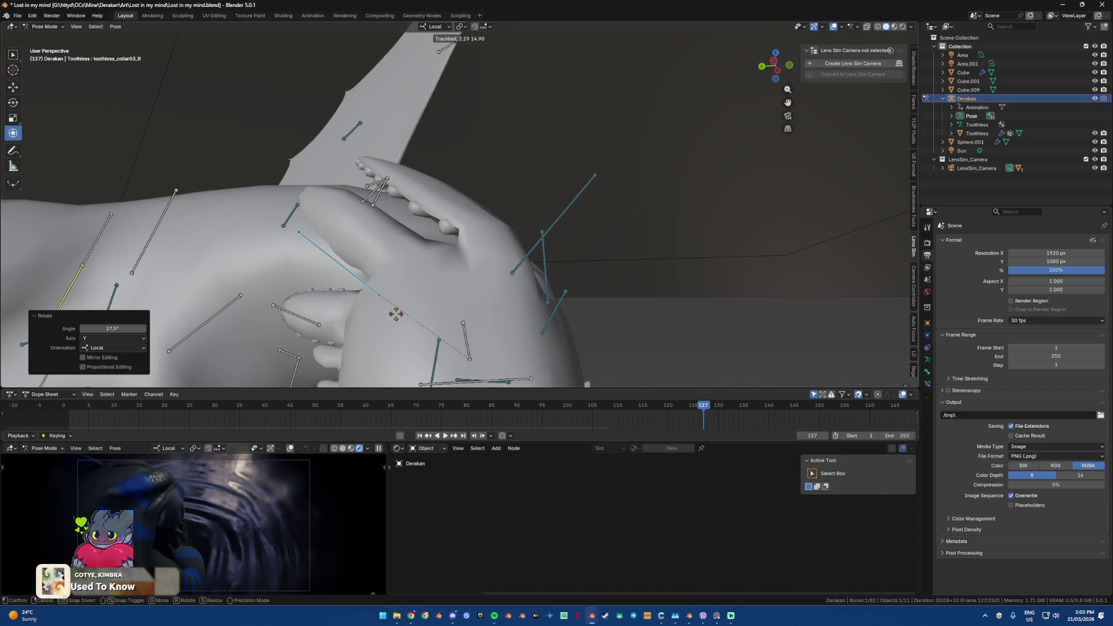
click(402, 306)
middle_drag(402, 306, 455, 286)
Step: Rotate the left collar bone freely, then return the rig to Object Mode
click(452, 284)
key(r)
key(r)
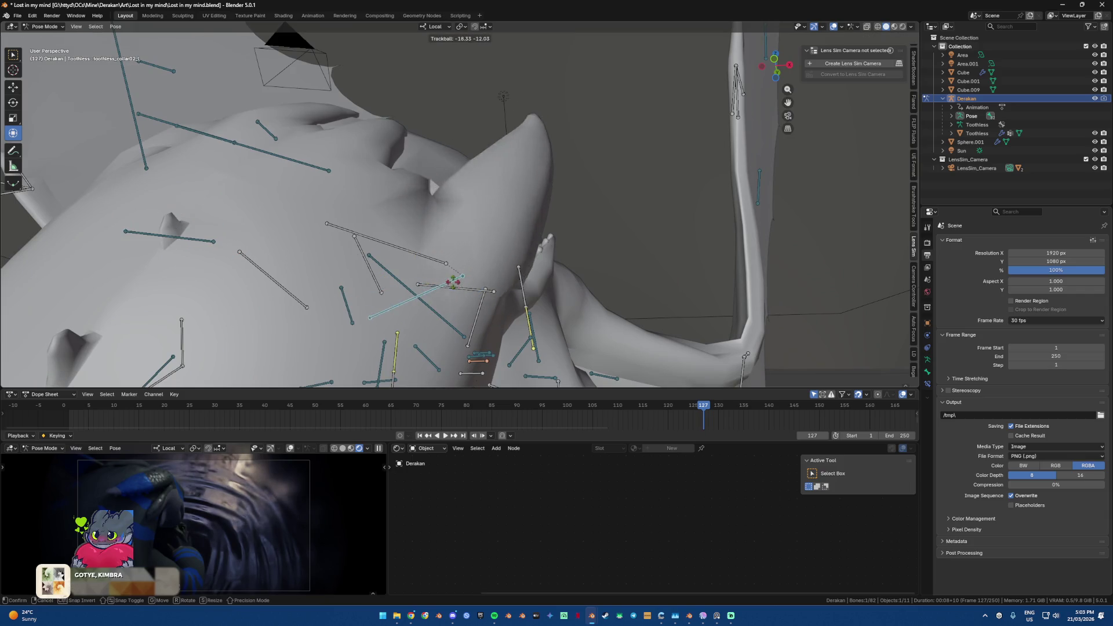
click(454, 272)
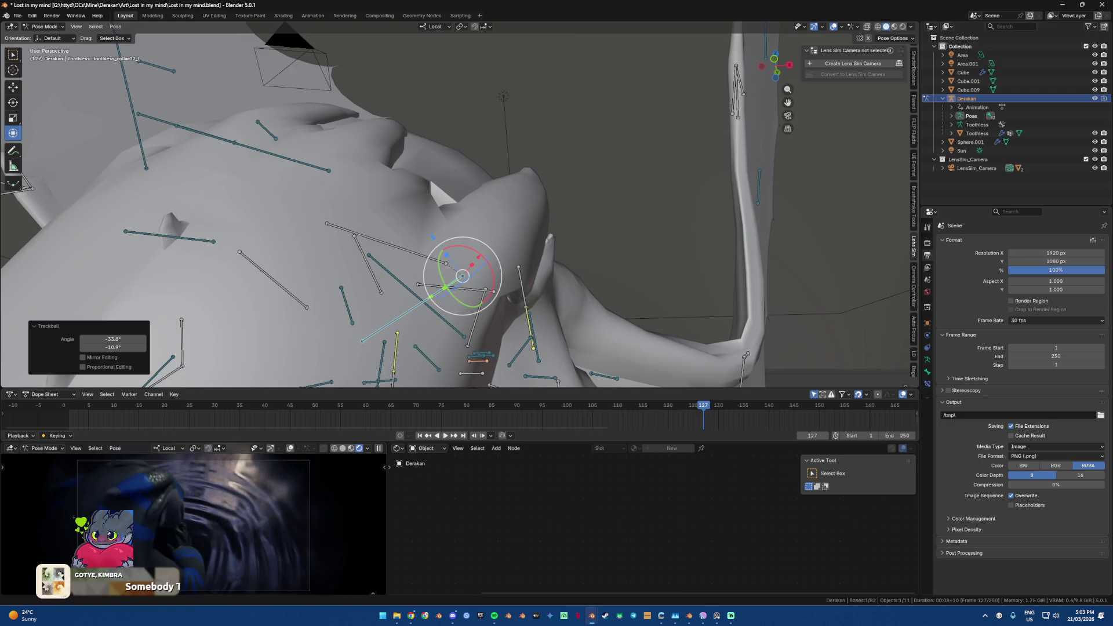
mouse_move(454, 273)
middle_down()
mouse_move(641, 249)
mouse_move(427, 255)
mouse_move(571, 136)
middle_up()
key(ctrl+Tab)
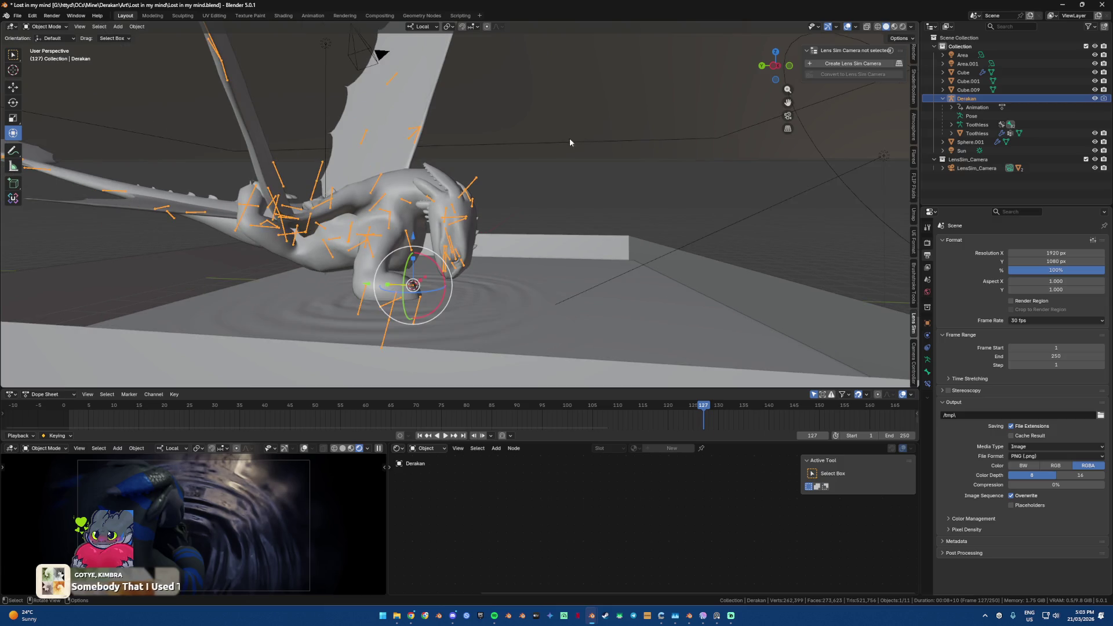
key(shift+a)
mouse_move(541, 165)
click(585, 168)
mouse_move(585, 168)
middle_down()
mouse_move(531, 210)
mouse_move(510, 191)
middle_up()
drag(438, 217, 478, 107)
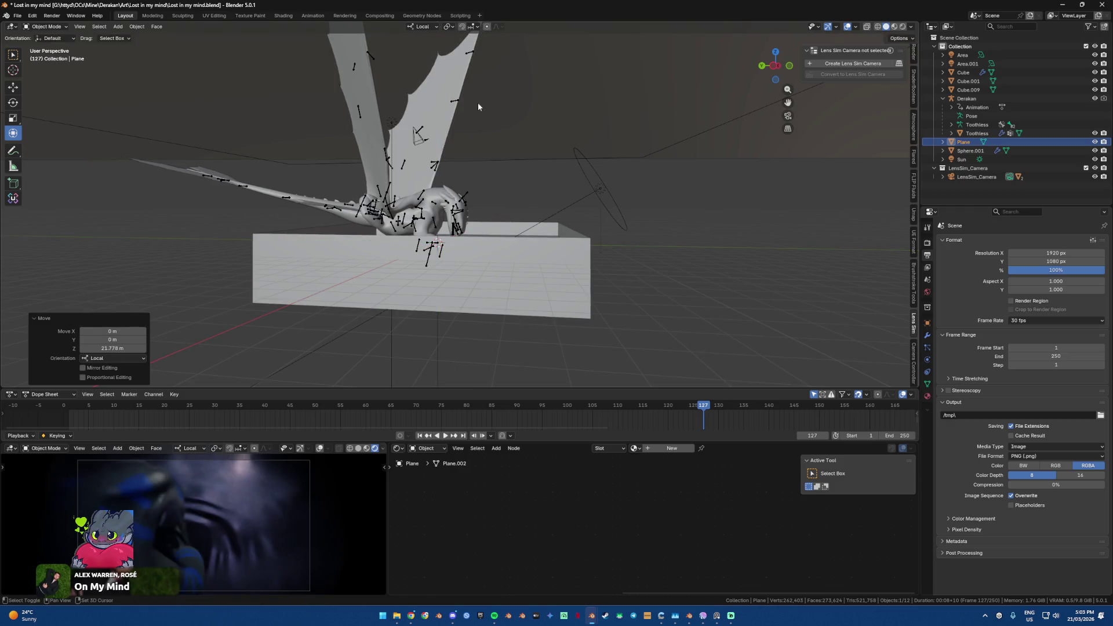
middle_drag(478, 106, 475, 256)
key(s)
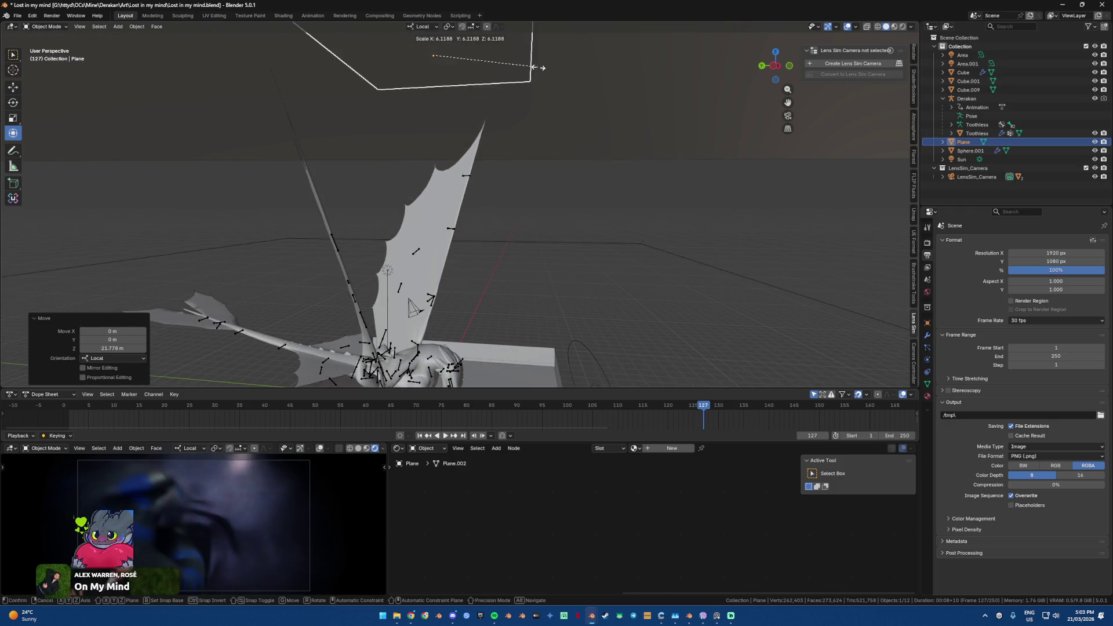
click(459, 60)
middle_drag(596, 75, 561, 110)
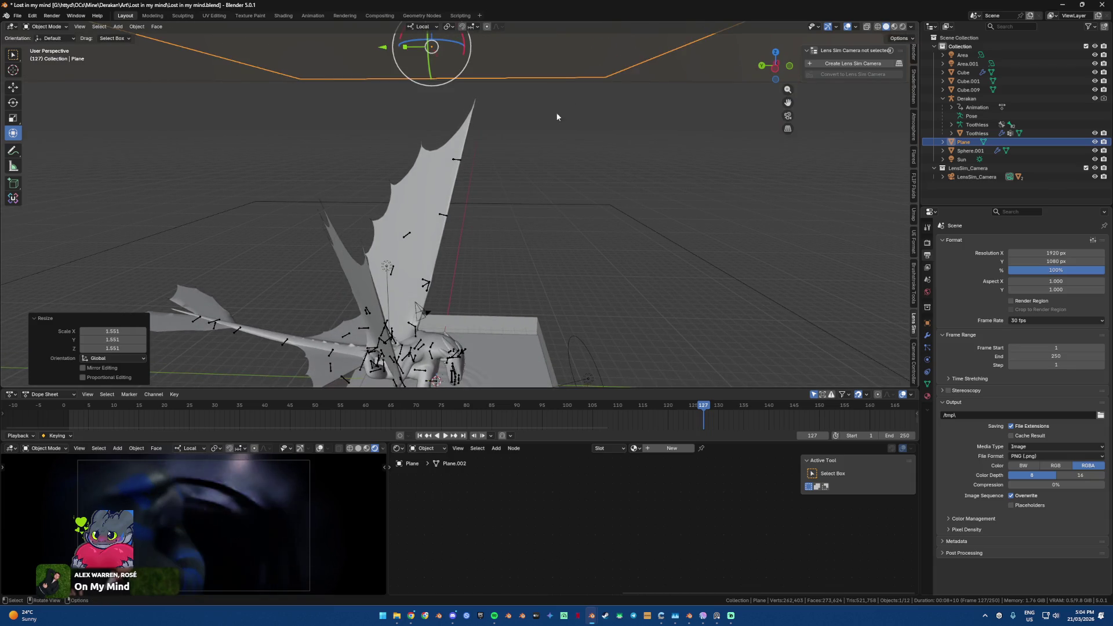
key(s)
click(497, 142)
middle_drag(497, 142, 517, 144)
key(s)
click(517, 149)
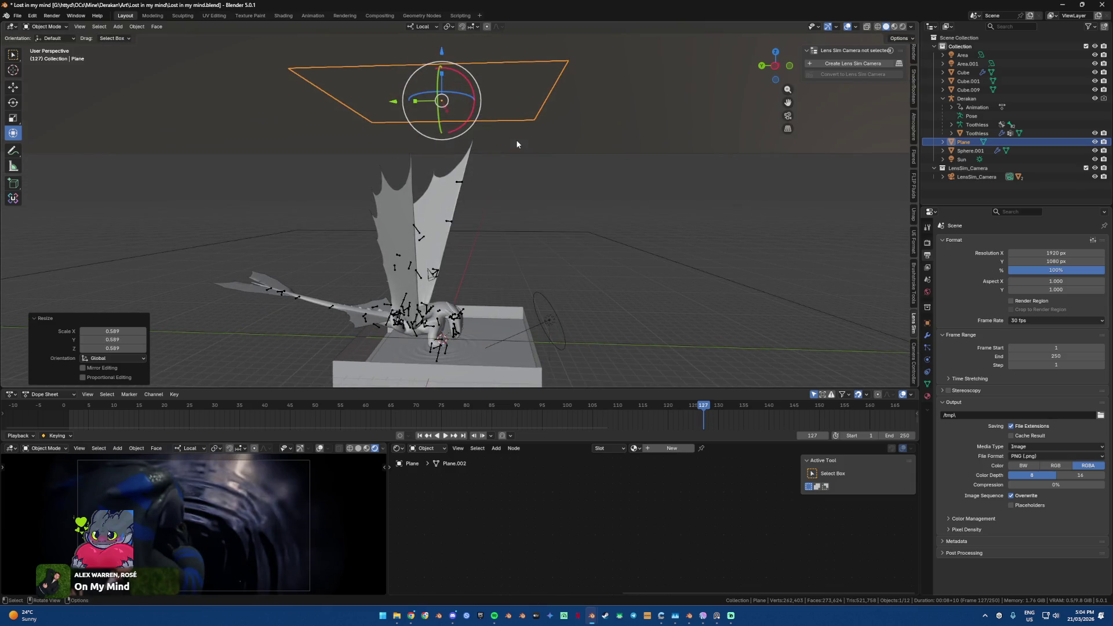
key(g)
click(538, 200)
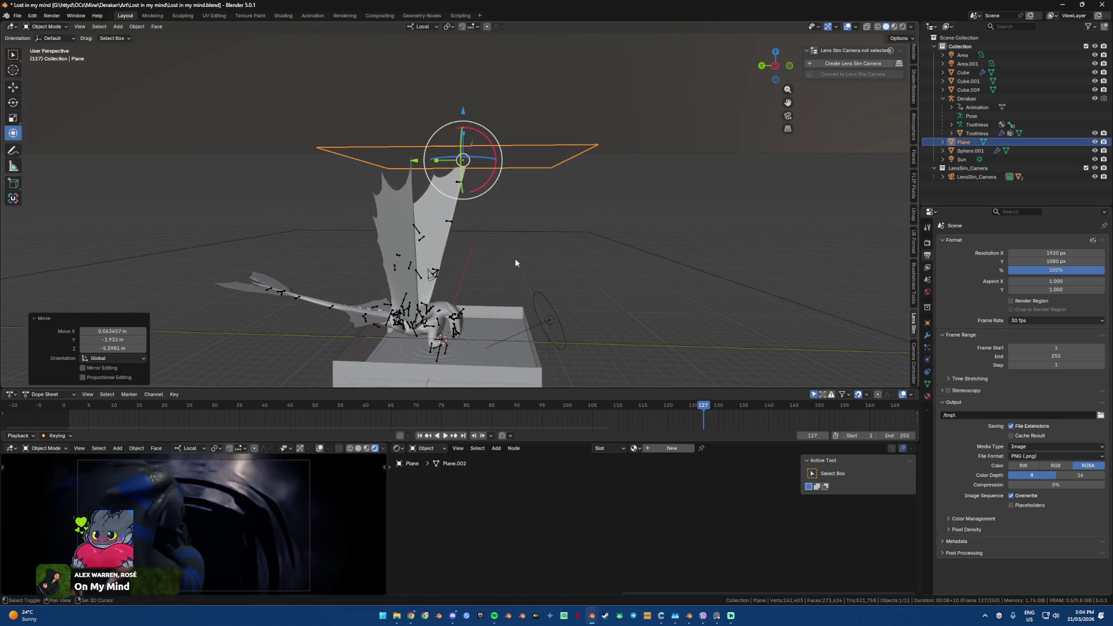
scroll(516, 243, up, 1)
scroll(517, 230, up, 2)
scroll(517, 231, up, 2)
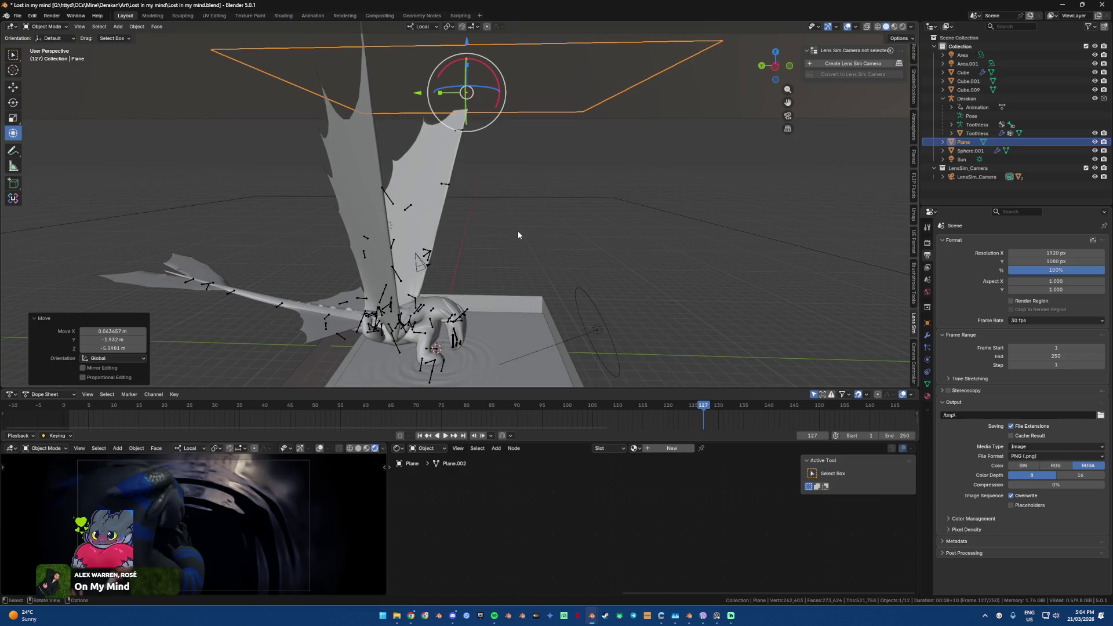
key(Delete)
click(440, 163)
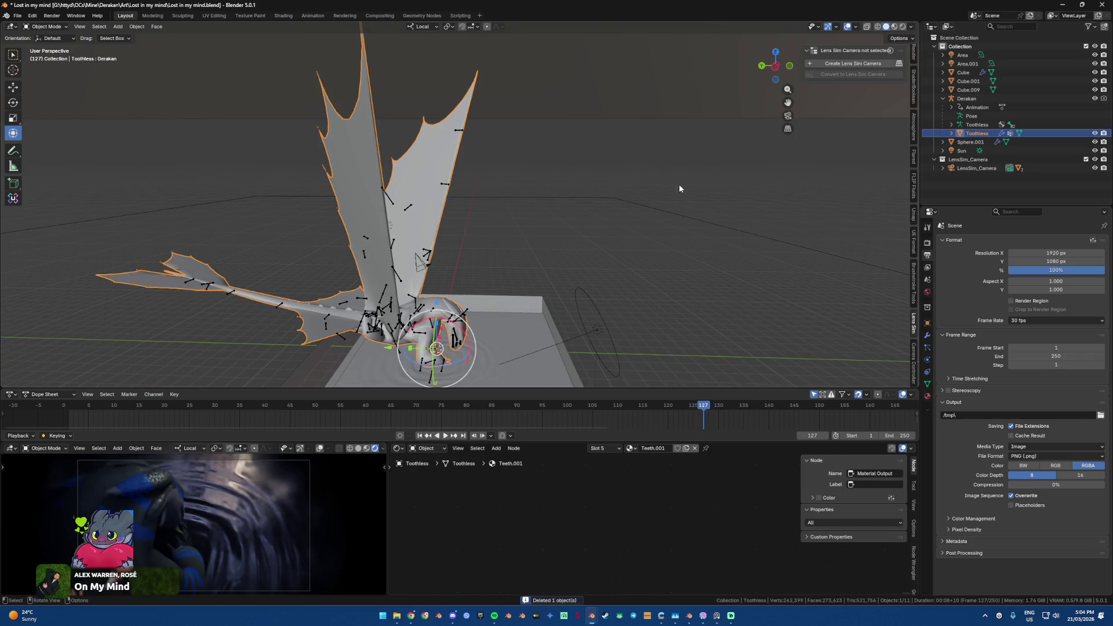
Step: Save the file and add rain over the scene from the BagaRain panel
key(ctrl+s)
scroll(913, 318, down, 3)
scroll(914, 318, down, 2)
click(914, 285)
click(853, 75)
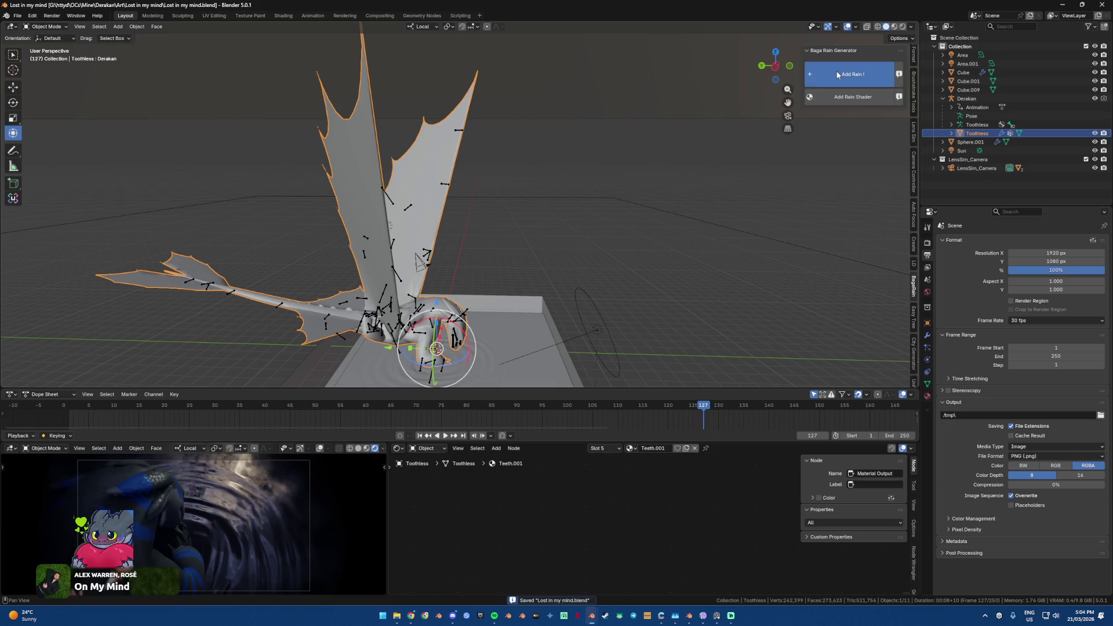
Step: Play and stop the animation to preview the rain, then select the floor cube
key(space)
middle_drag(625, 229, 589, 165)
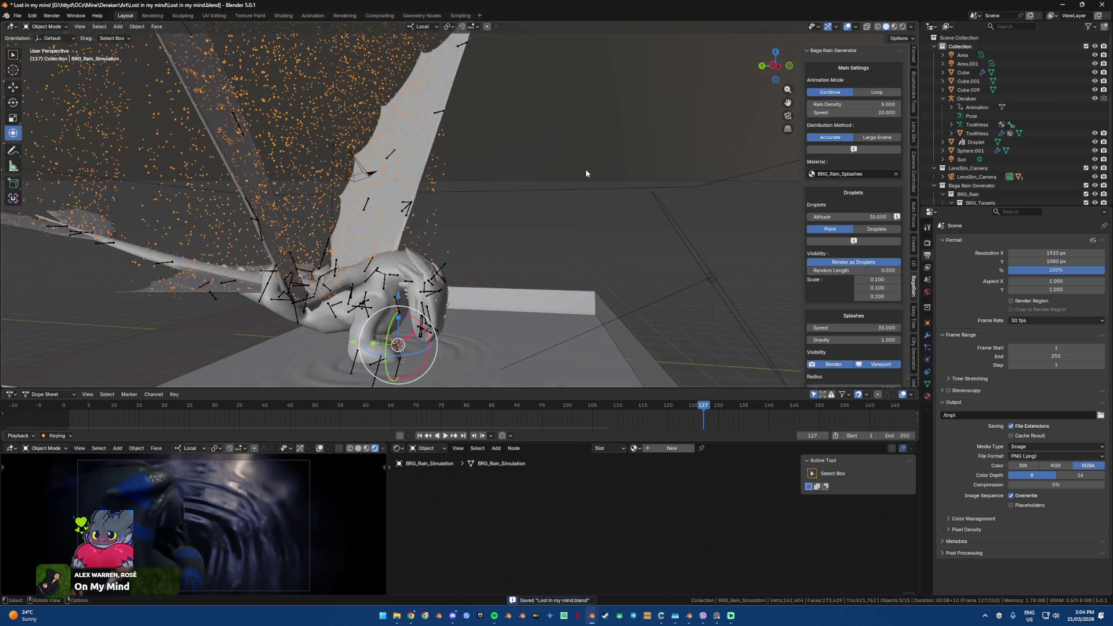
key(space)
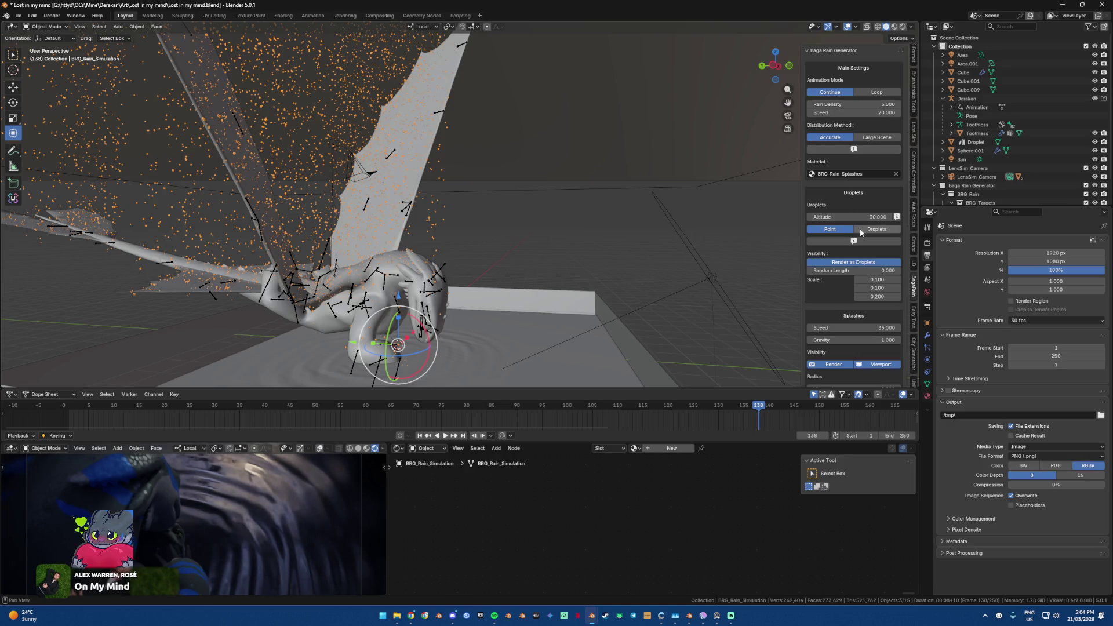
scroll(859, 230, down, 1)
scroll(859, 229, down, 2)
scroll(859, 229, down, 1)
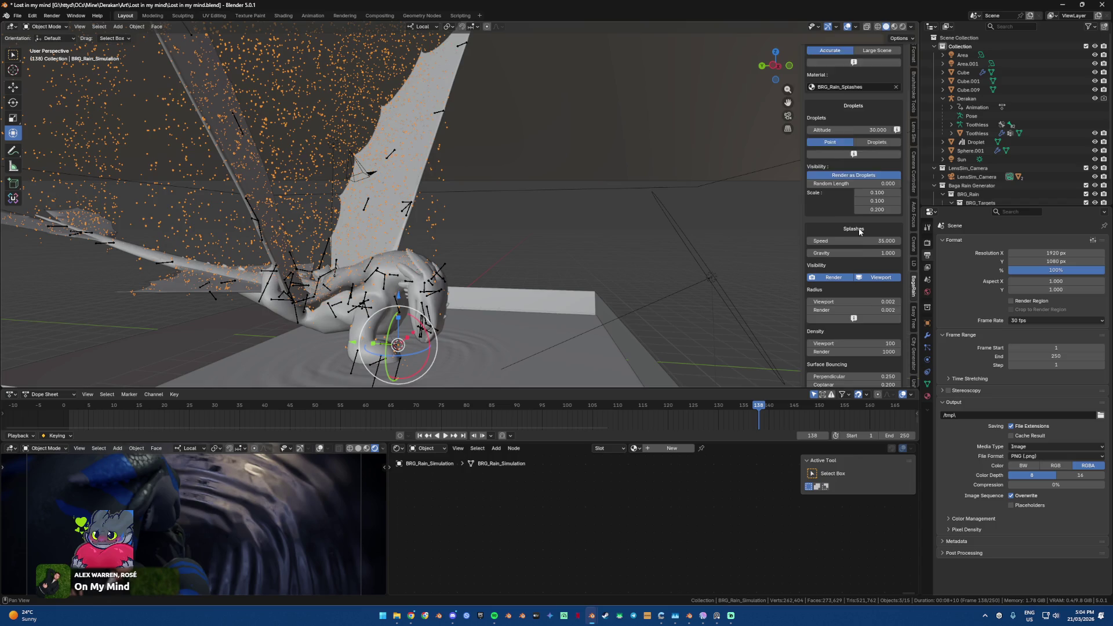
scroll(859, 230, down, 1)
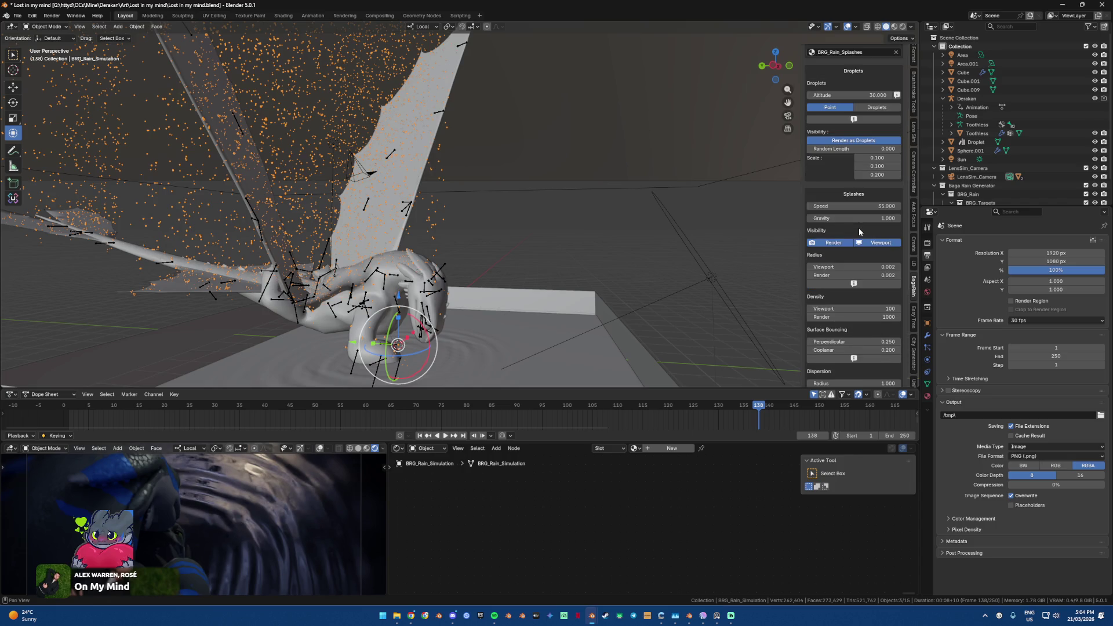
click(505, 347)
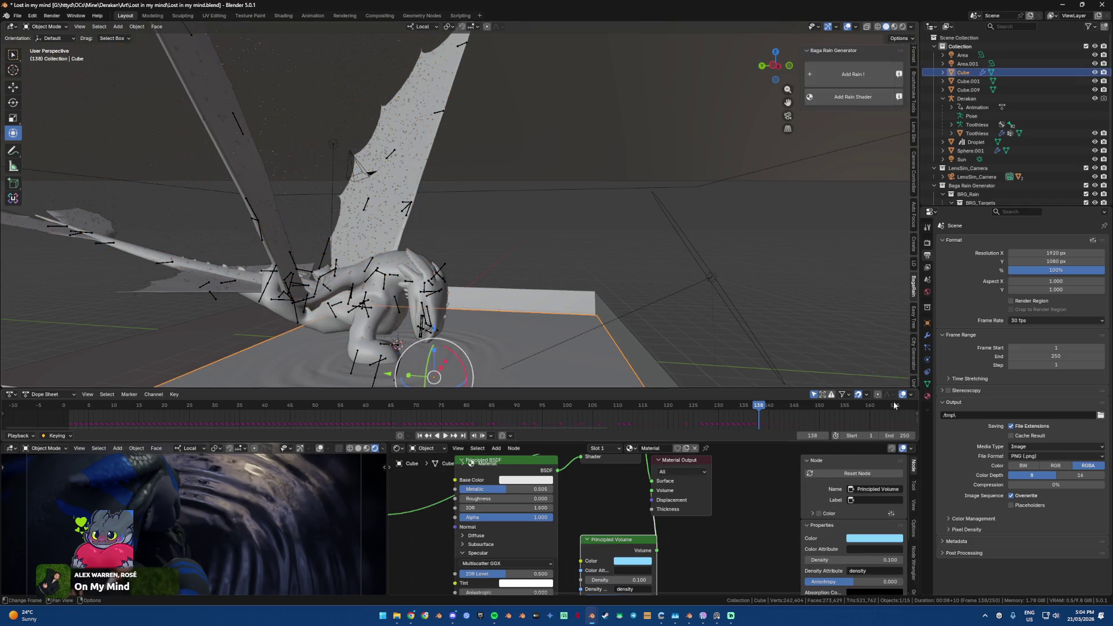
Step: Bake All Dynamics in the floor Cube's Dynamic Paint physics to cache the ripples
click(928, 335)
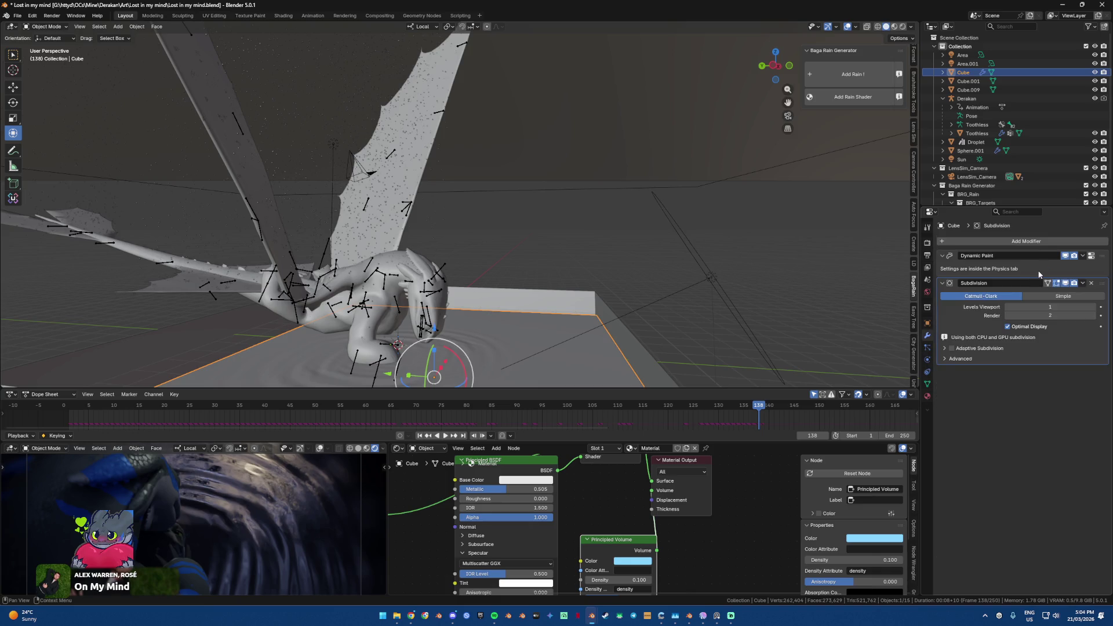
click(1091, 256)
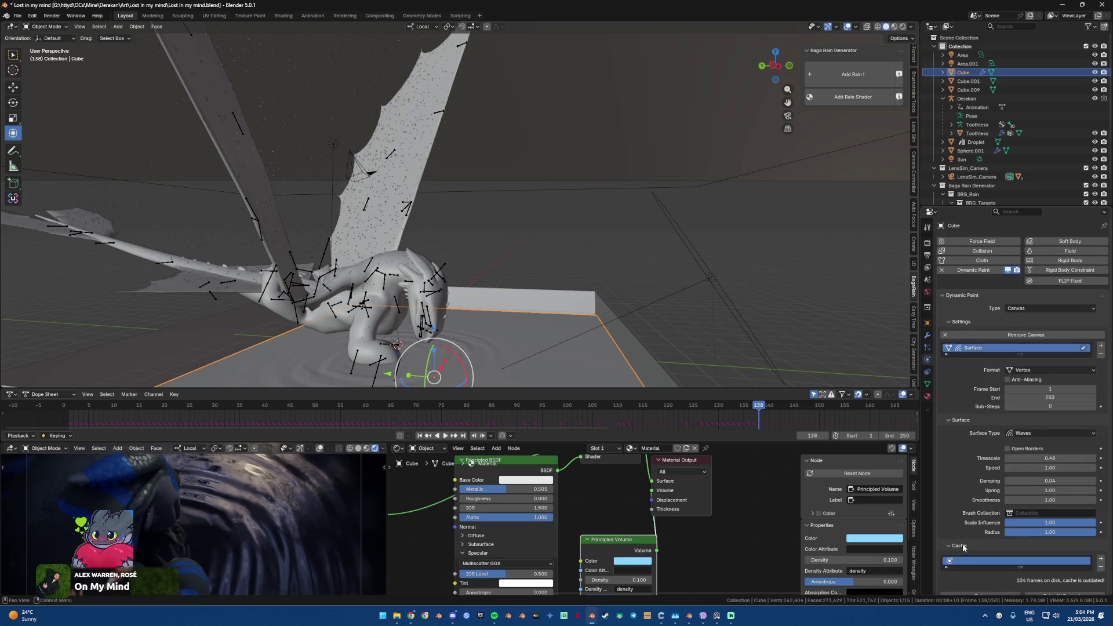
scroll(1043, 560, down, 1)
click(1044, 567)
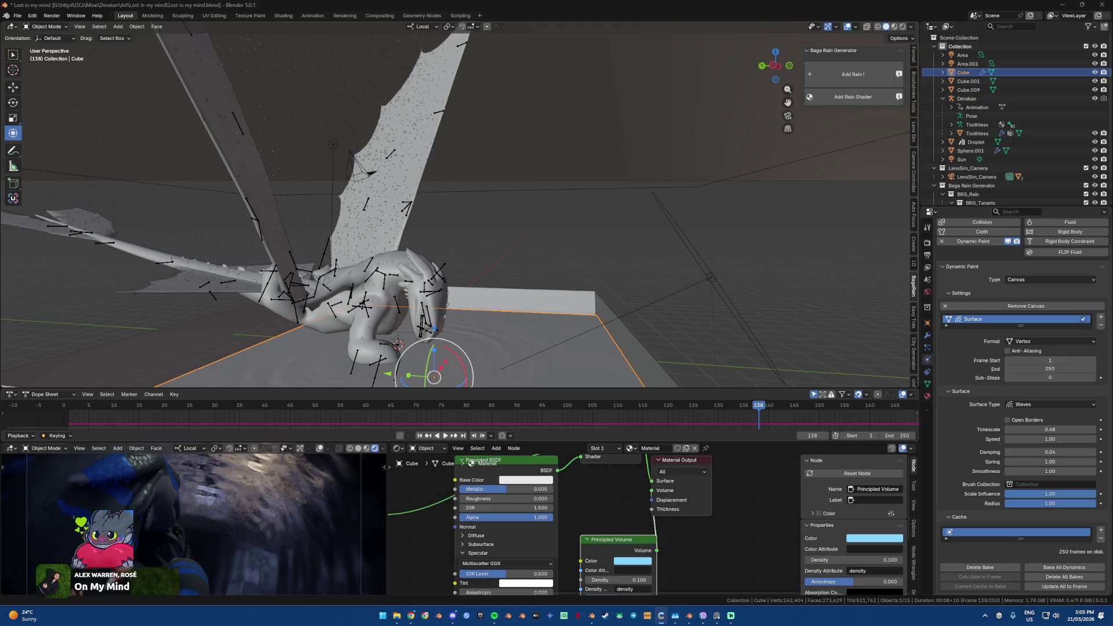
Step: Review the Waves canvas settings (timescale 0.48, damping 0.04) and orbit around the dragon
scroll(367, 312, up, 1)
scroll(367, 311, up, 2)
scroll(367, 312, up, 2)
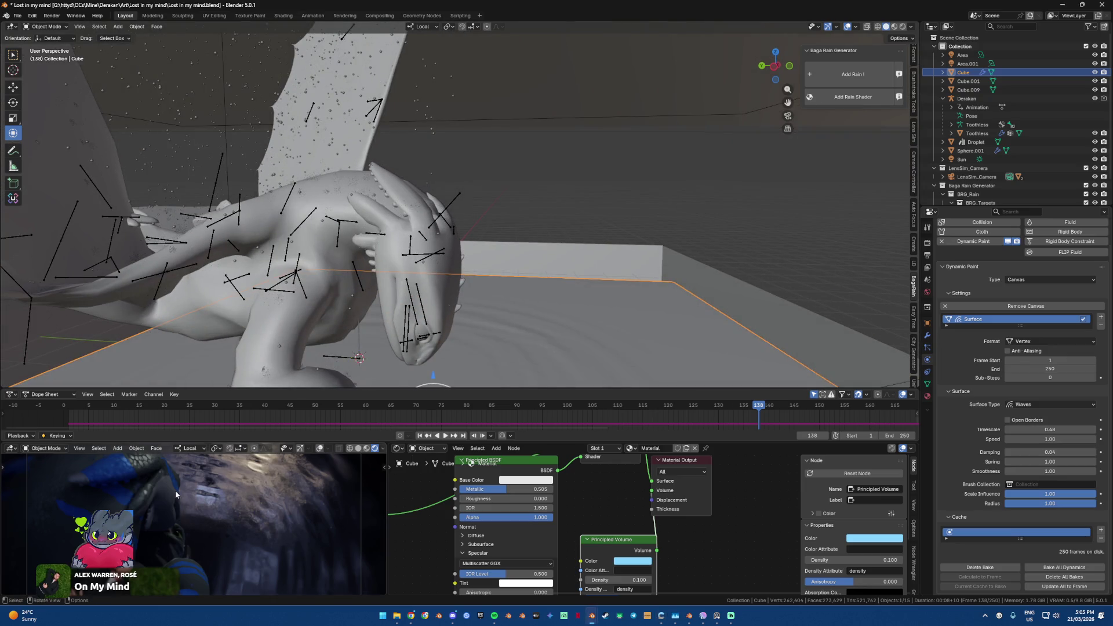
scroll(534, 331, up, 2)
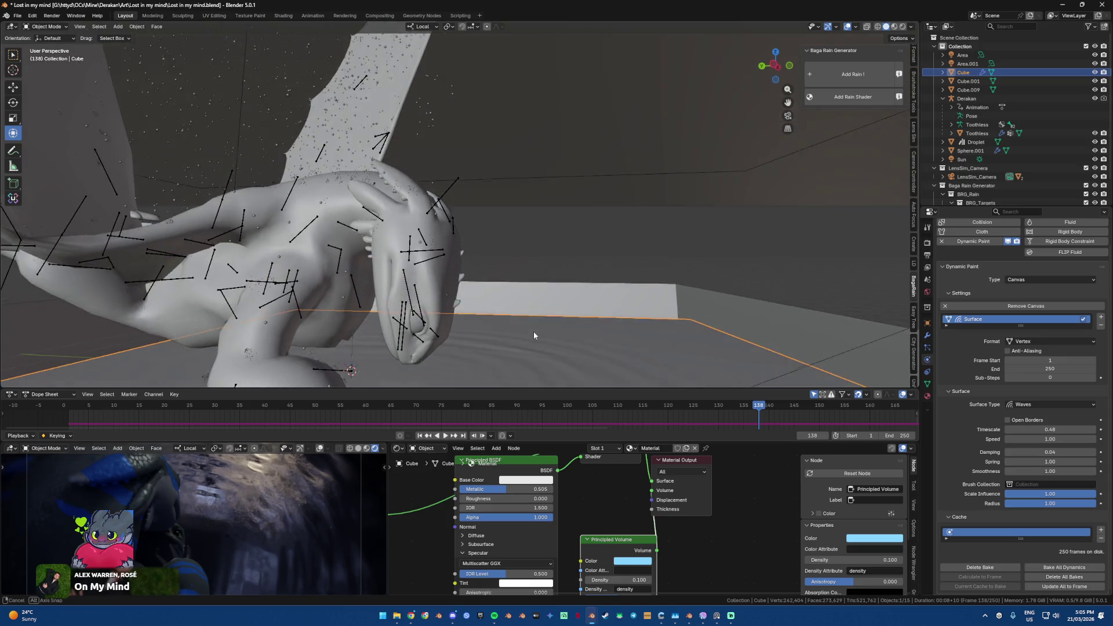
scroll(533, 330, up, 2)
scroll(532, 318, up, 1)
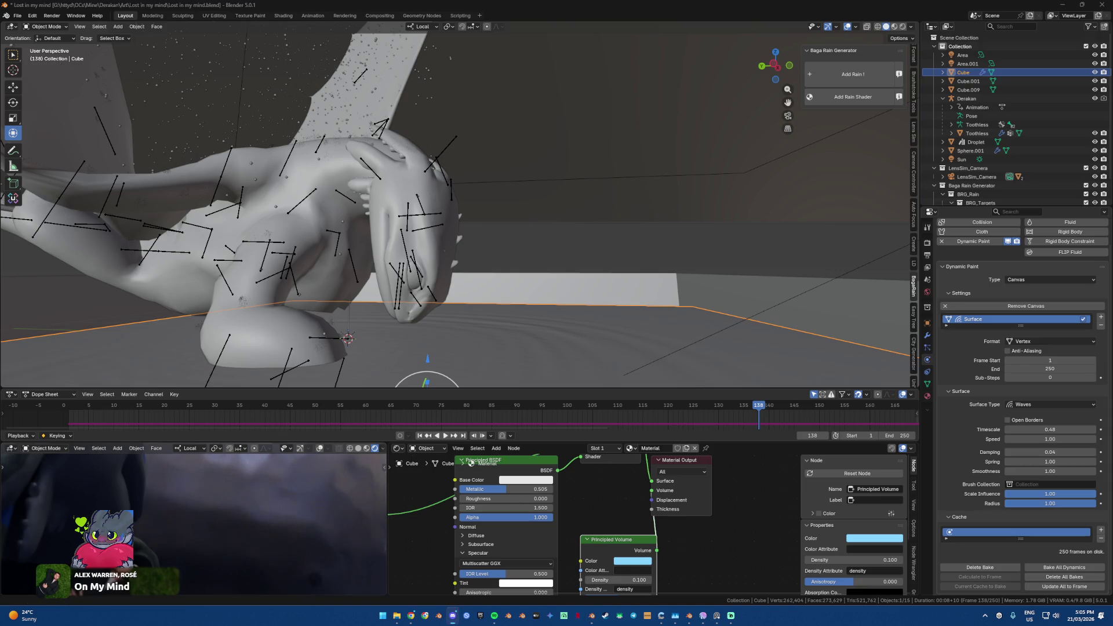
key(alt+Tab)
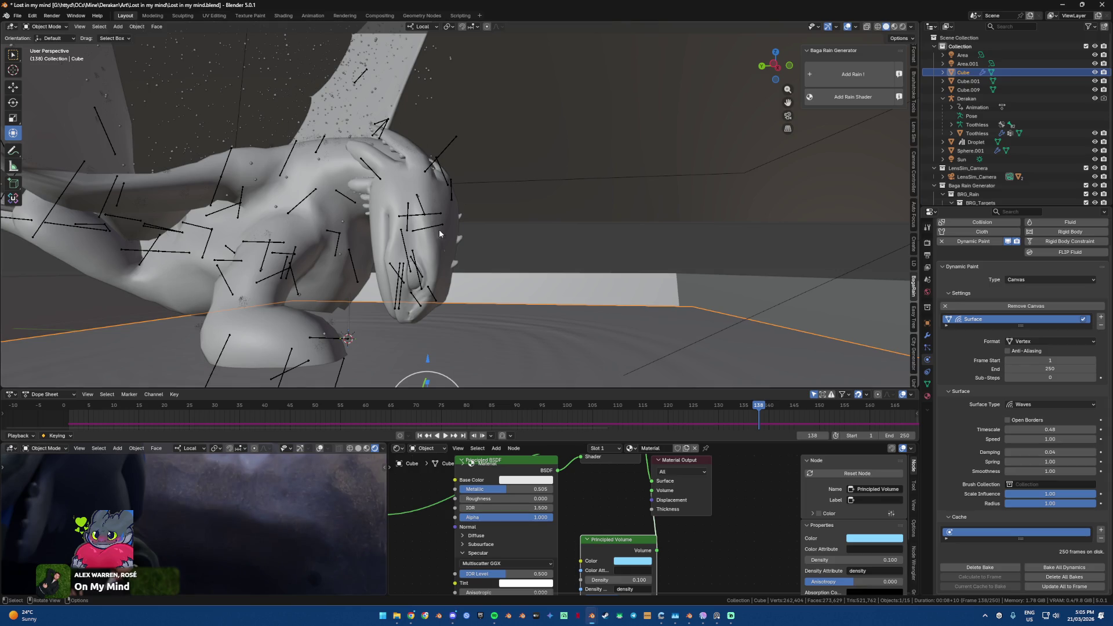
middle_drag(434, 219, 485, 288)
Step: Add another rain, jump back to frame 132, zoom onto the paw, and enter Pose Mode
click(853, 74)
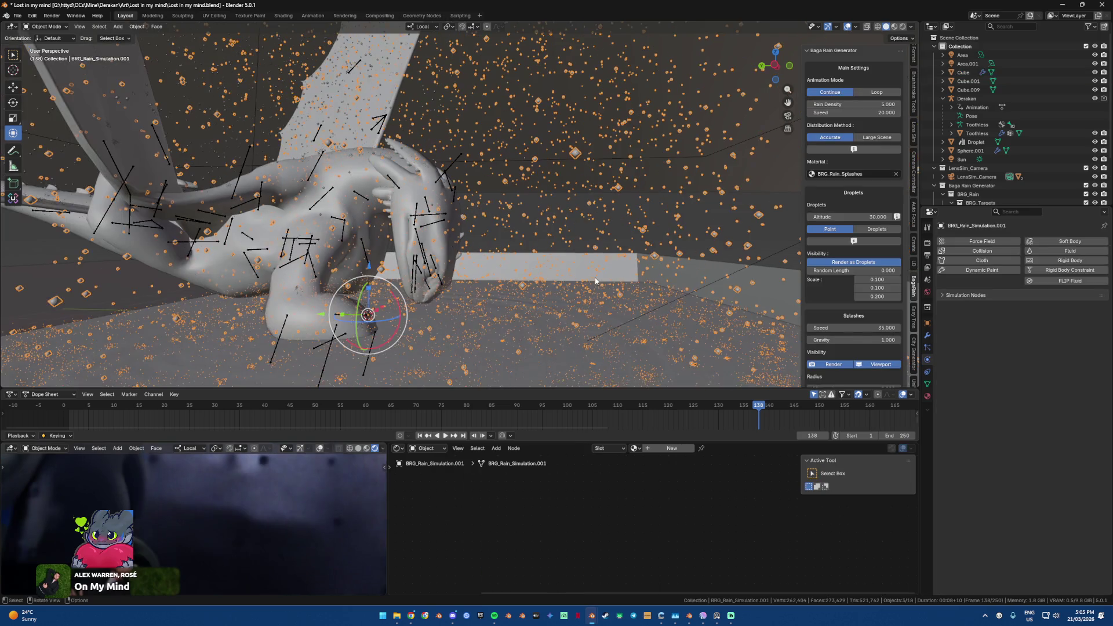
middle_drag(595, 281, 597, 266)
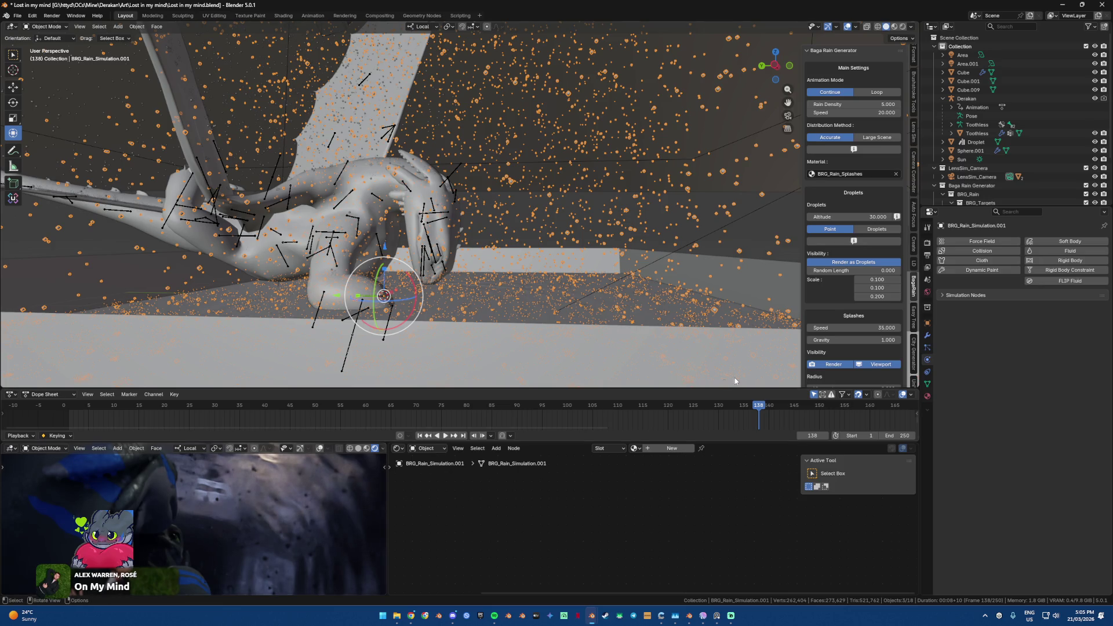
drag(759, 409, 729, 413)
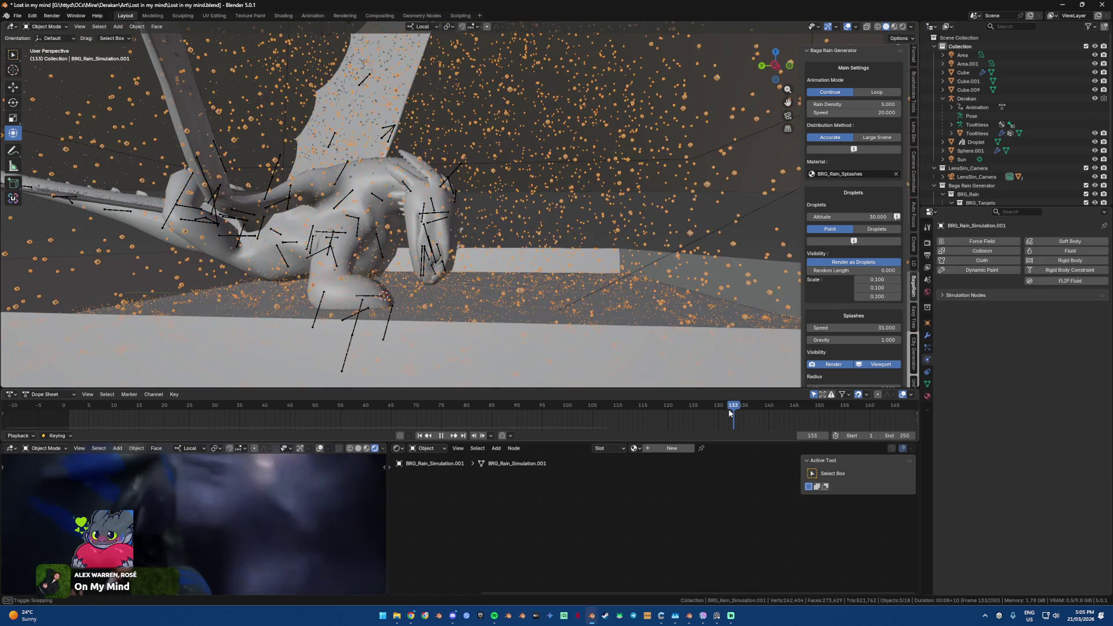
middle_drag(495, 270, 452, 287)
scroll(519, 236, up, 8)
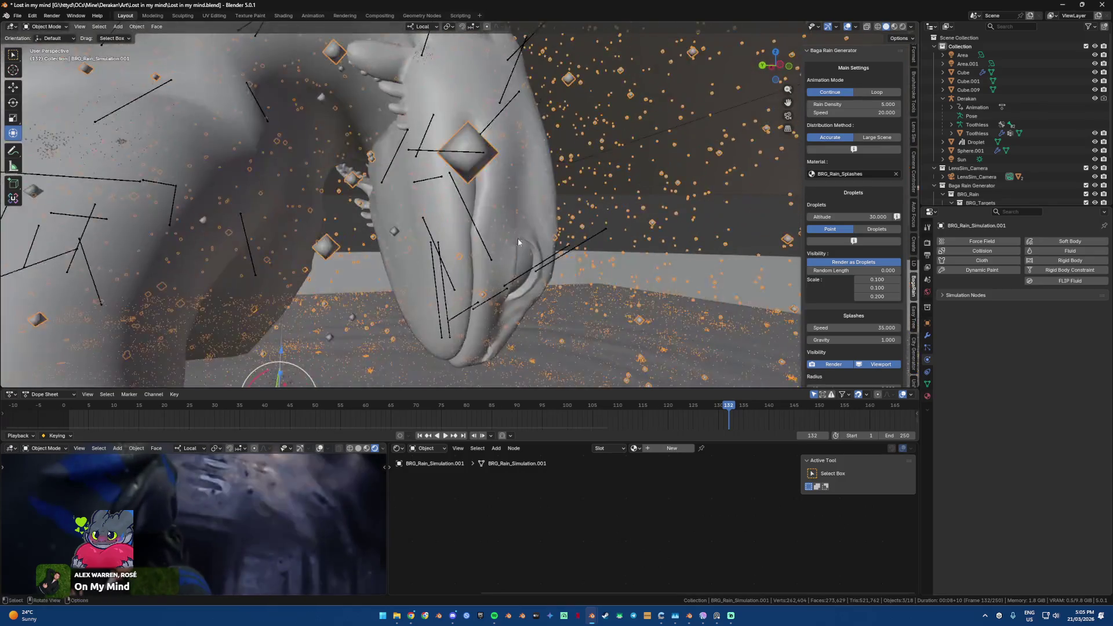
click(538, 294)
key(ctrl+Tab)
Step: Select the paw bones, undo a 20.7° X rotation, and move them slightly along local Z
middle_drag(521, 284, 449, 255)
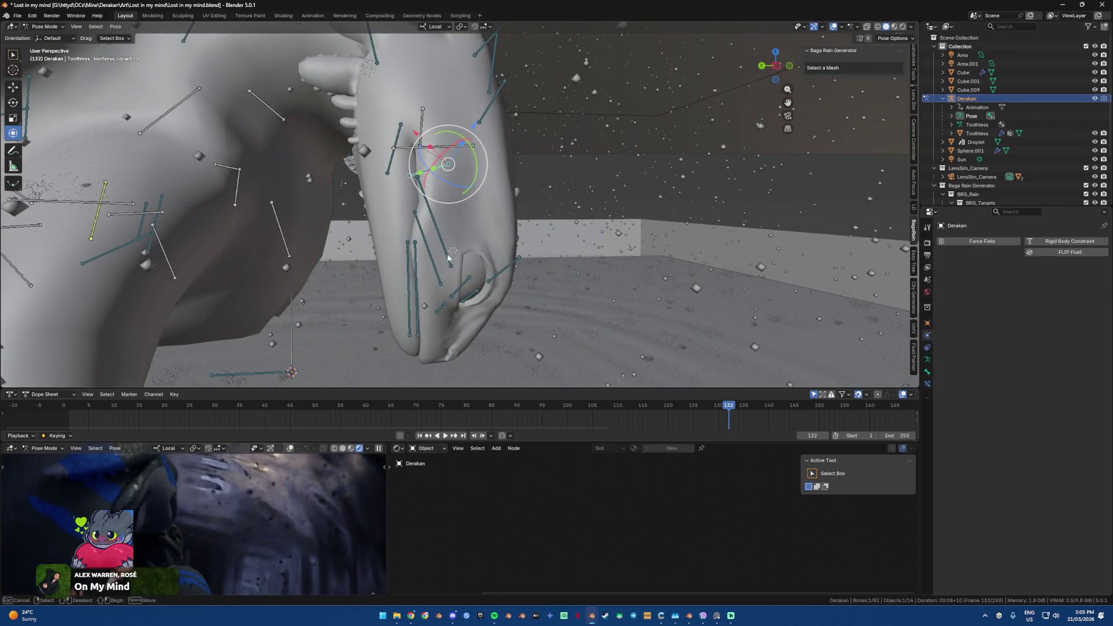
shift+drag(433, 272, 435, 272)
middle_drag(435, 272, 452, 287)
key(r)
key(x)
key(x)
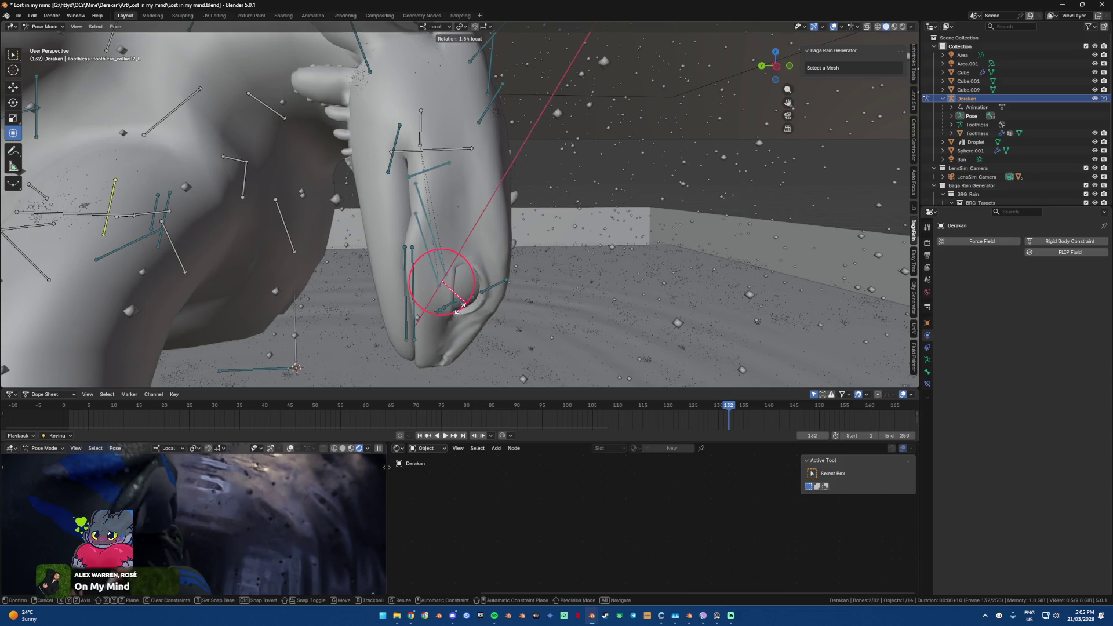
click(457, 309)
middle_drag(457, 309, 429, 328)
key(ctrl+z)
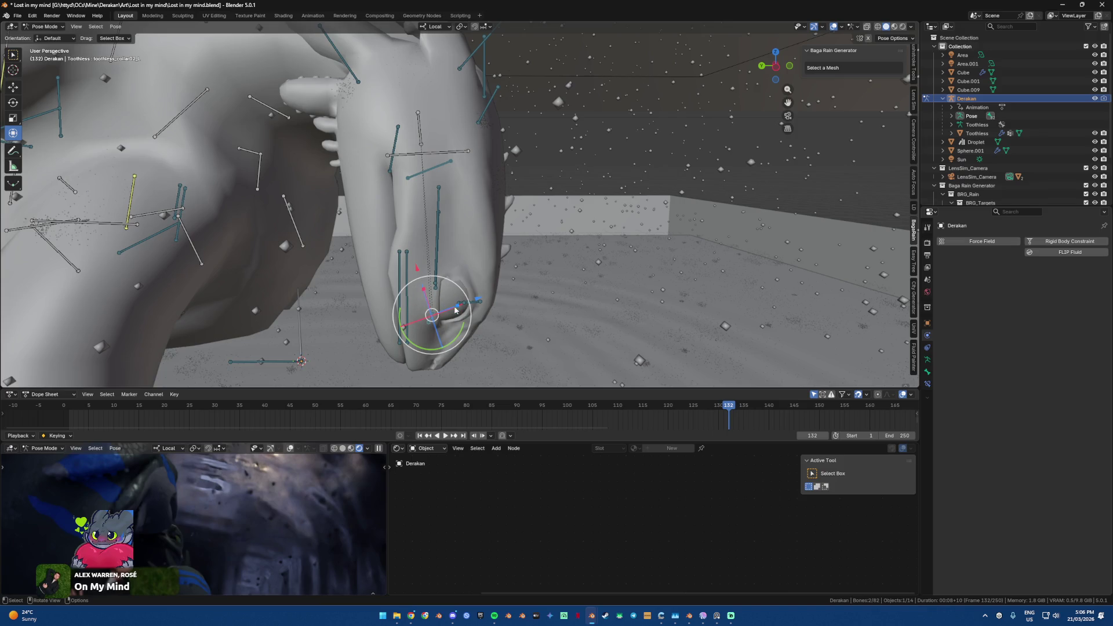
key(g)
key(z)
key(z)
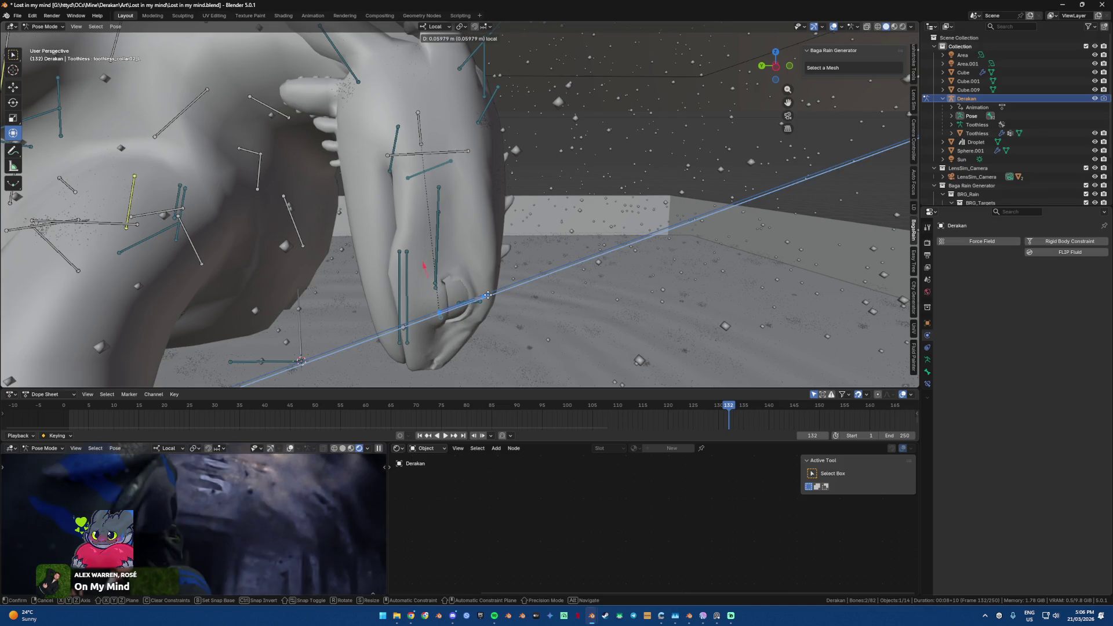
click(488, 293)
Step: Back in Object Mode, select BRG_Rain_Simulation.001 and expand its Simulation Nodes bake settings
key(ctrl+Tab)
click(486, 295)
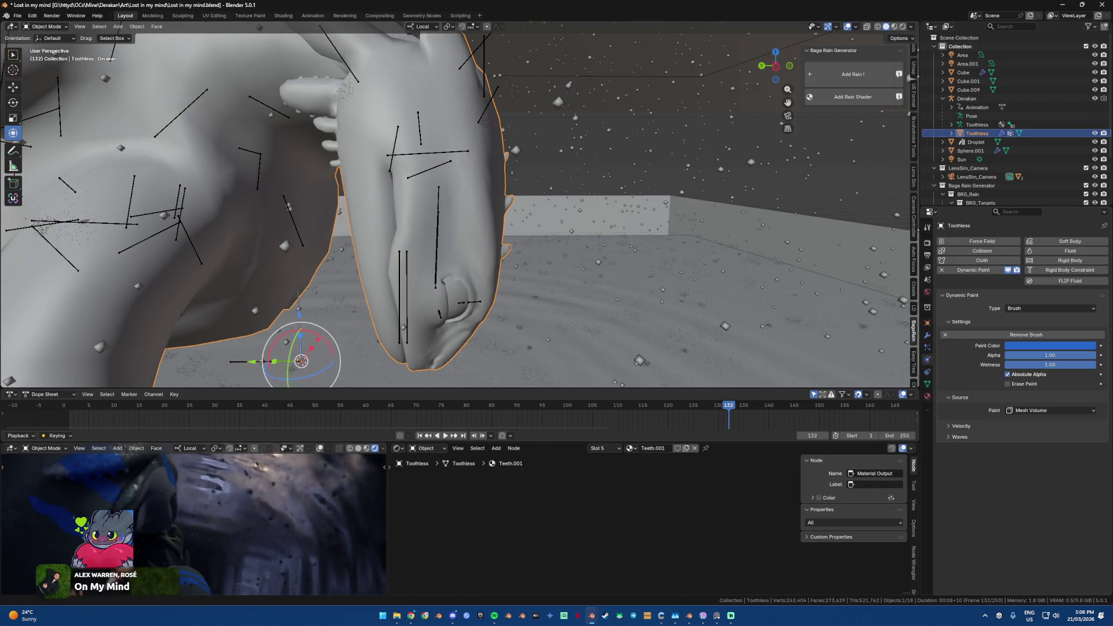
key(alt+Tab)
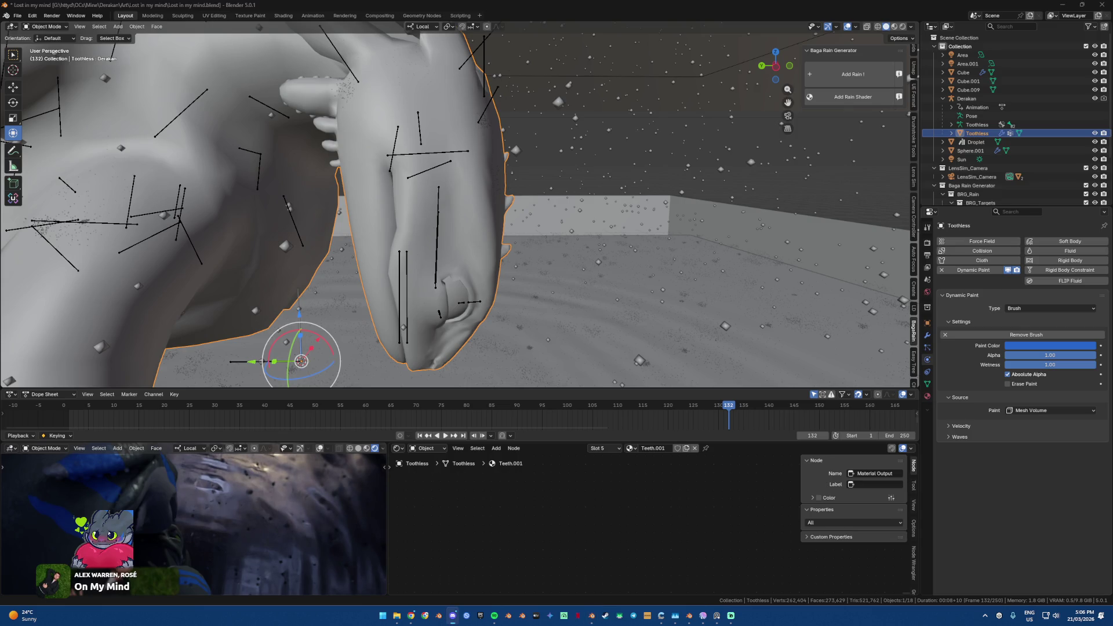
key(alt+Tab)
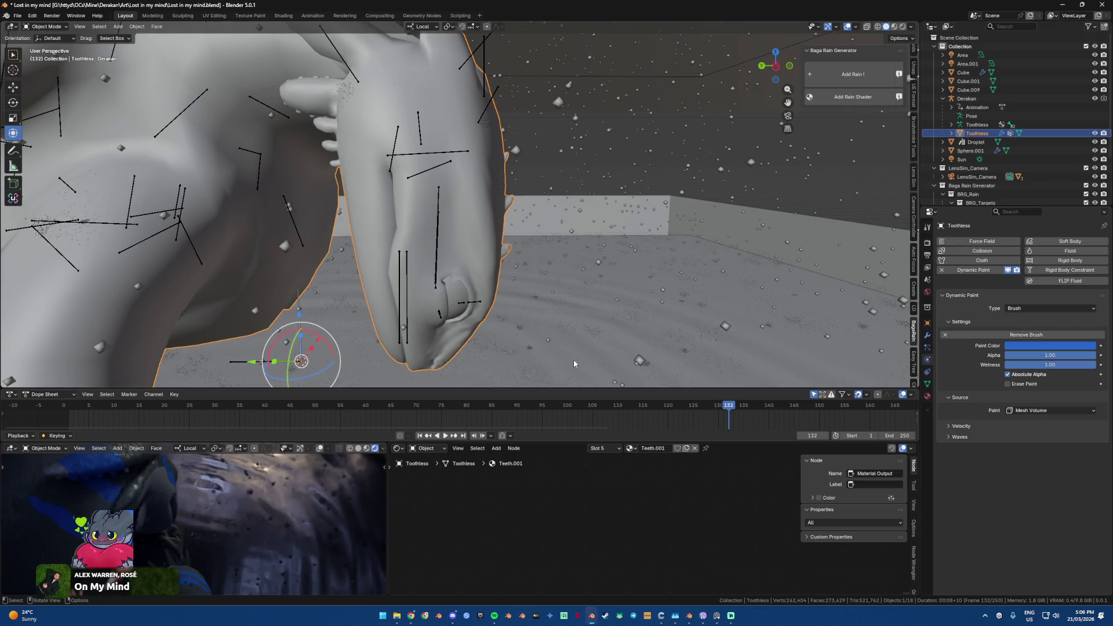
middle_drag(780, 291, 668, 304)
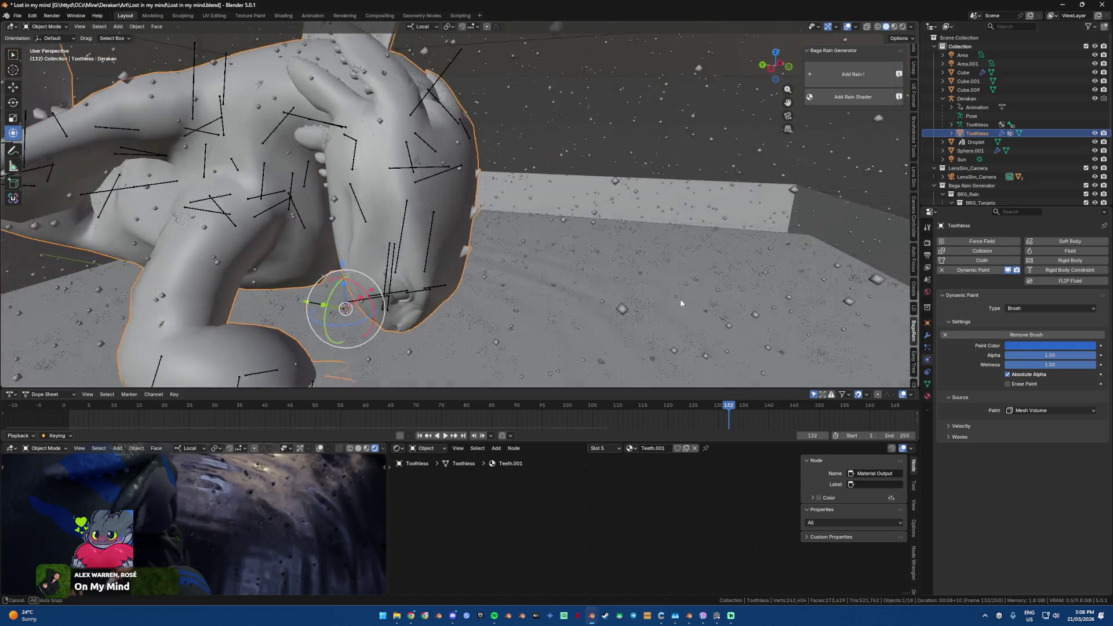
click(668, 305)
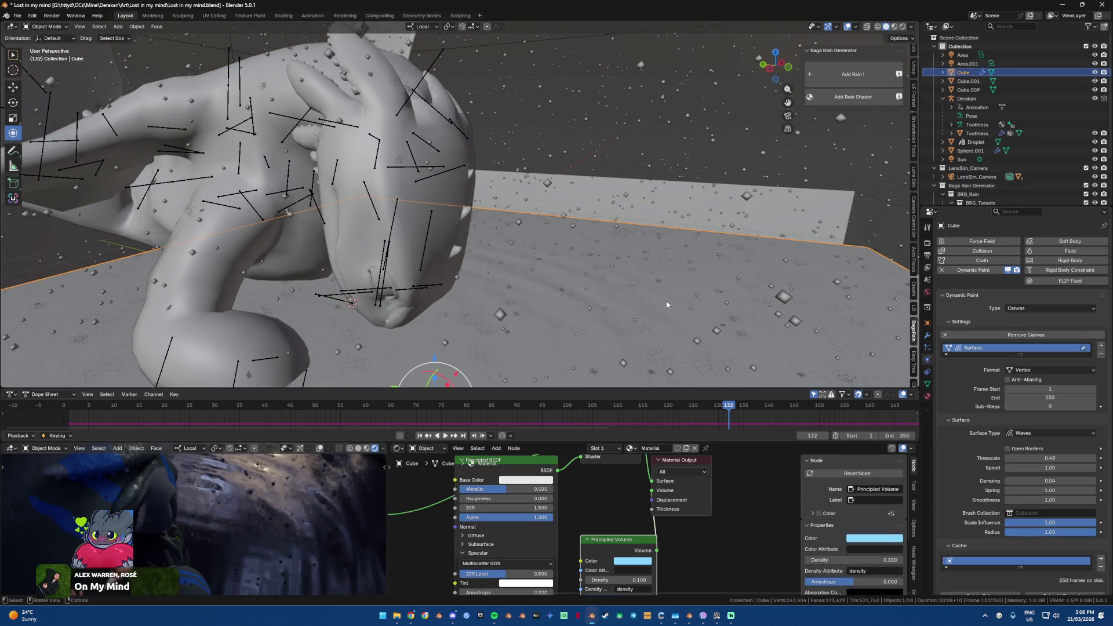
middle_drag(567, 276, 796, 307)
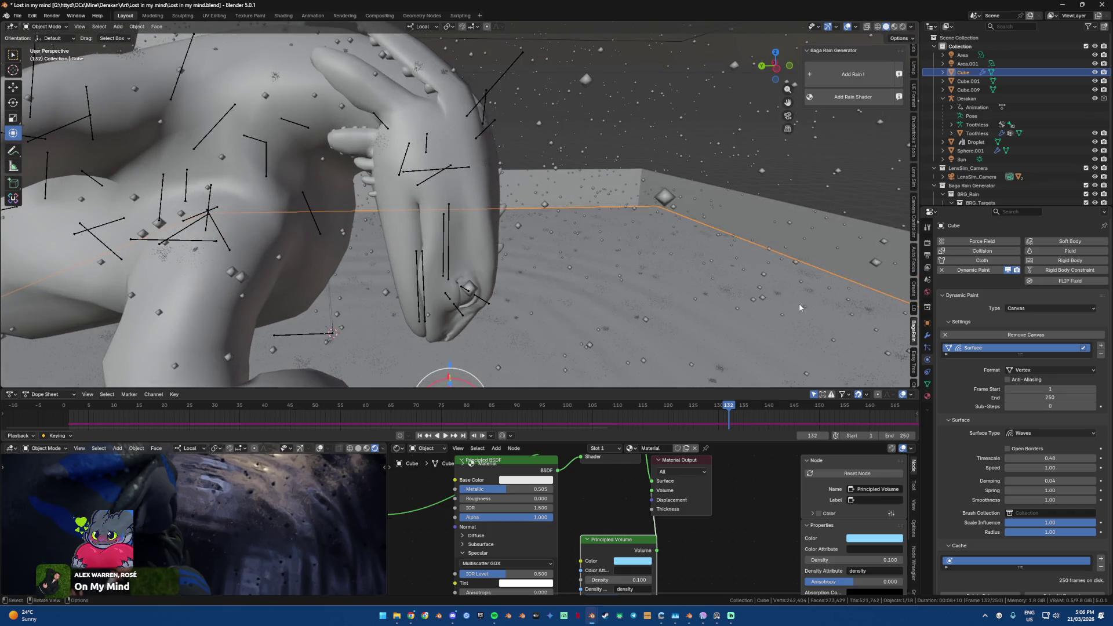
click(761, 171)
click(953, 295)
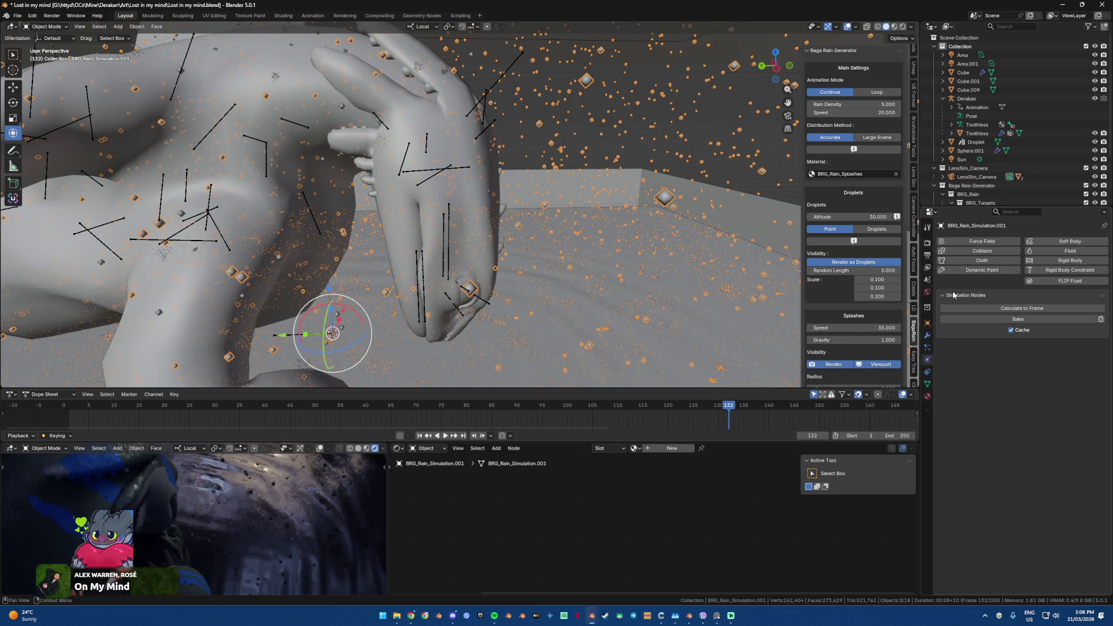
Step: Make the rain a Dynamic Paint Brush and play the animation to preview it
click(973, 271)
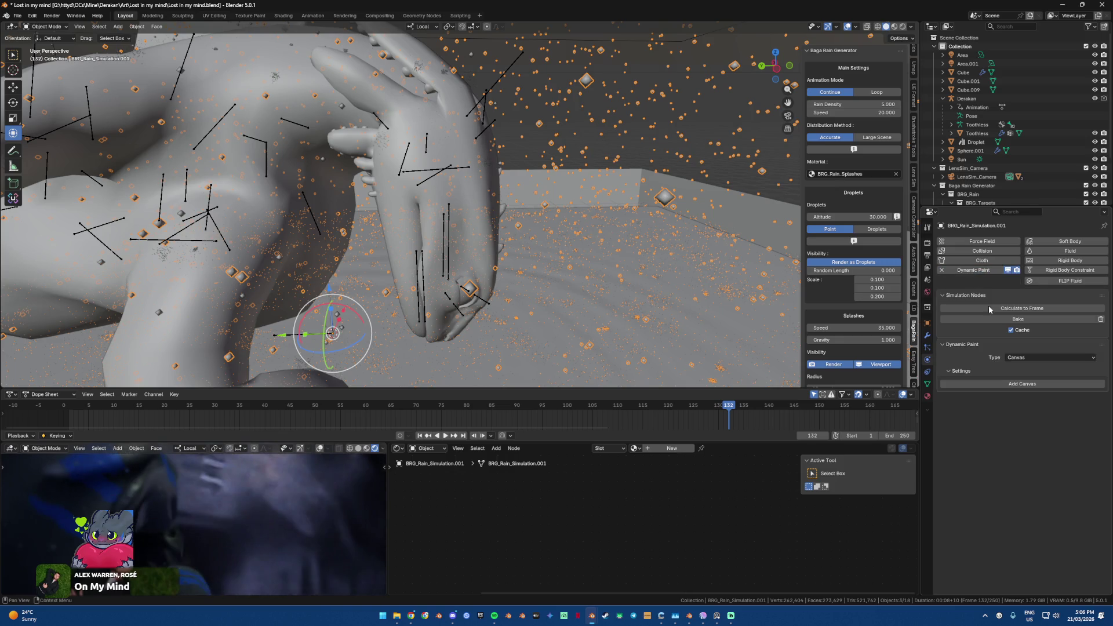
click(1020, 357)
click(1017, 383)
click(1017, 383)
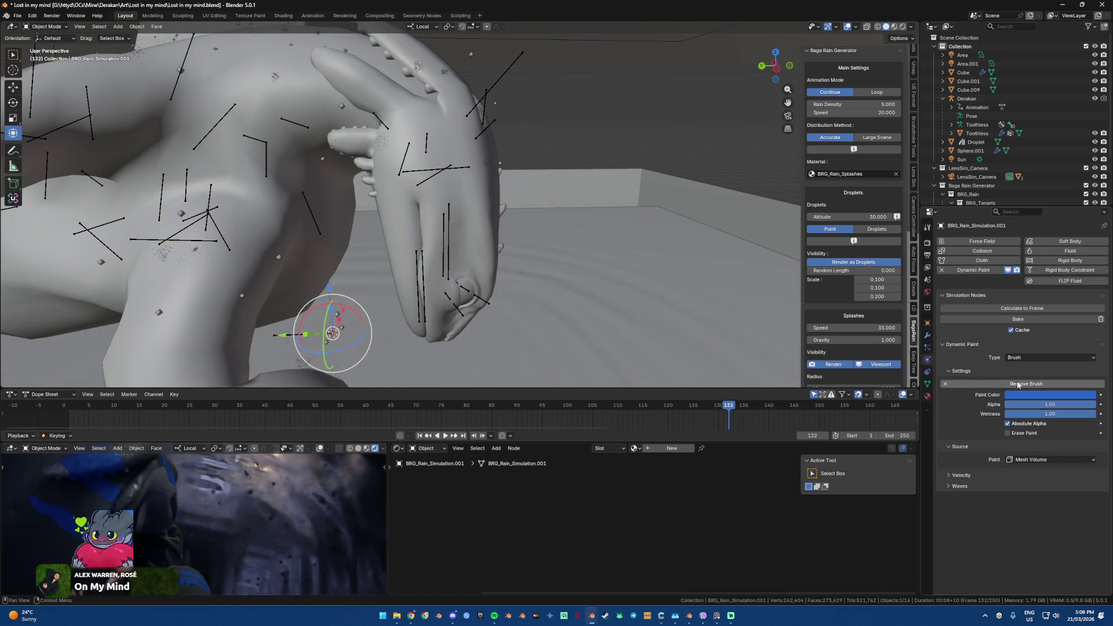
key(space)
key(space)
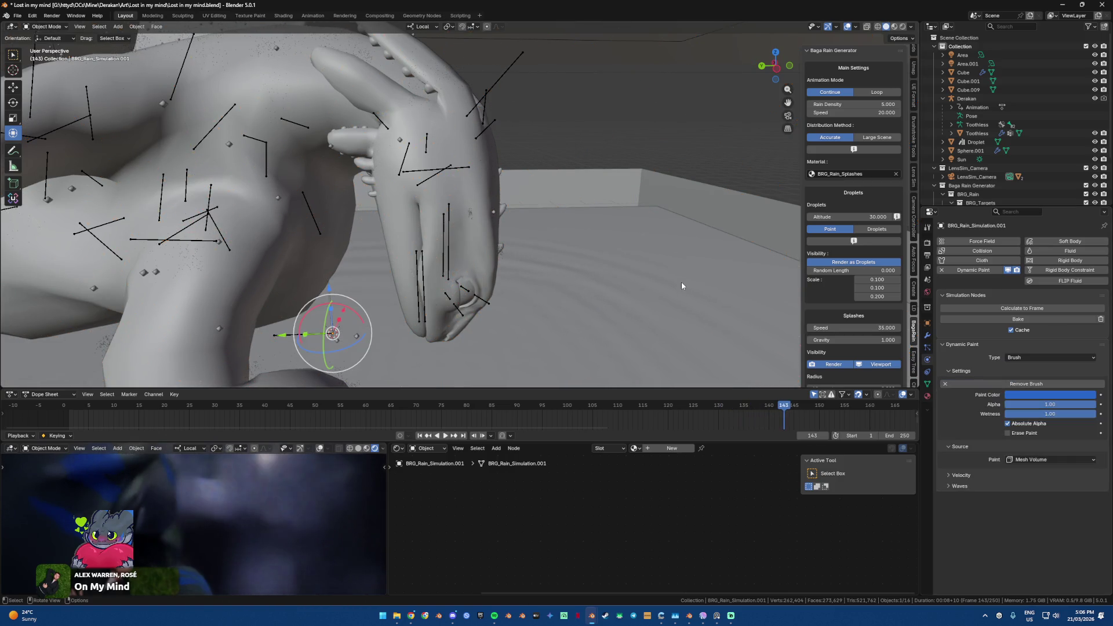
key(ctrl+z)
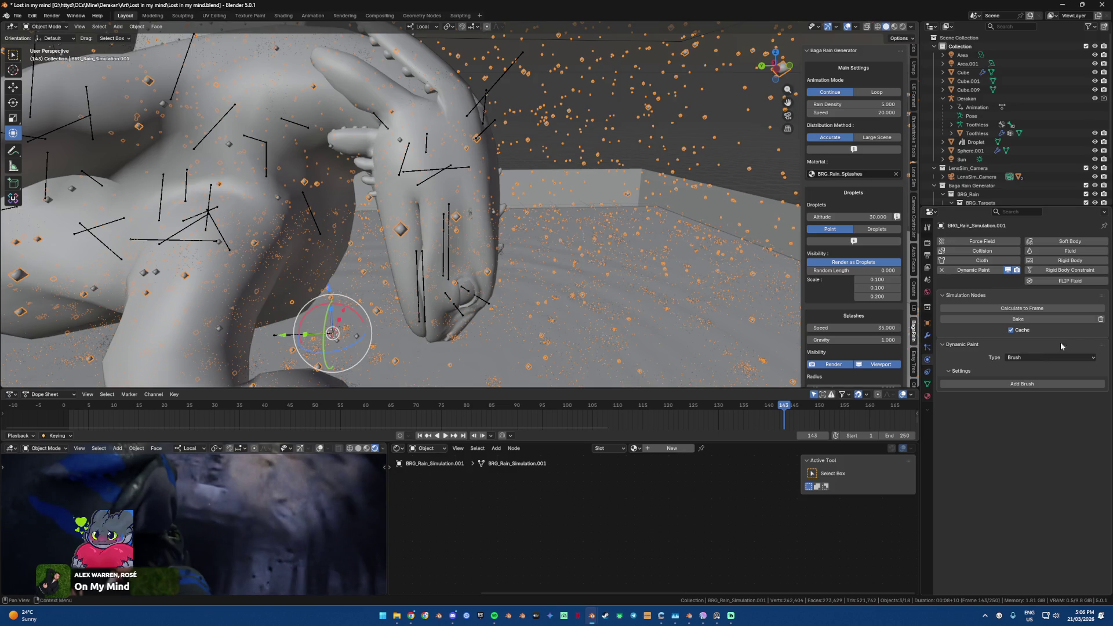
Step: Remove Dynamic Paint and bake the rain simulation, calculating up to the current frame
click(988, 270)
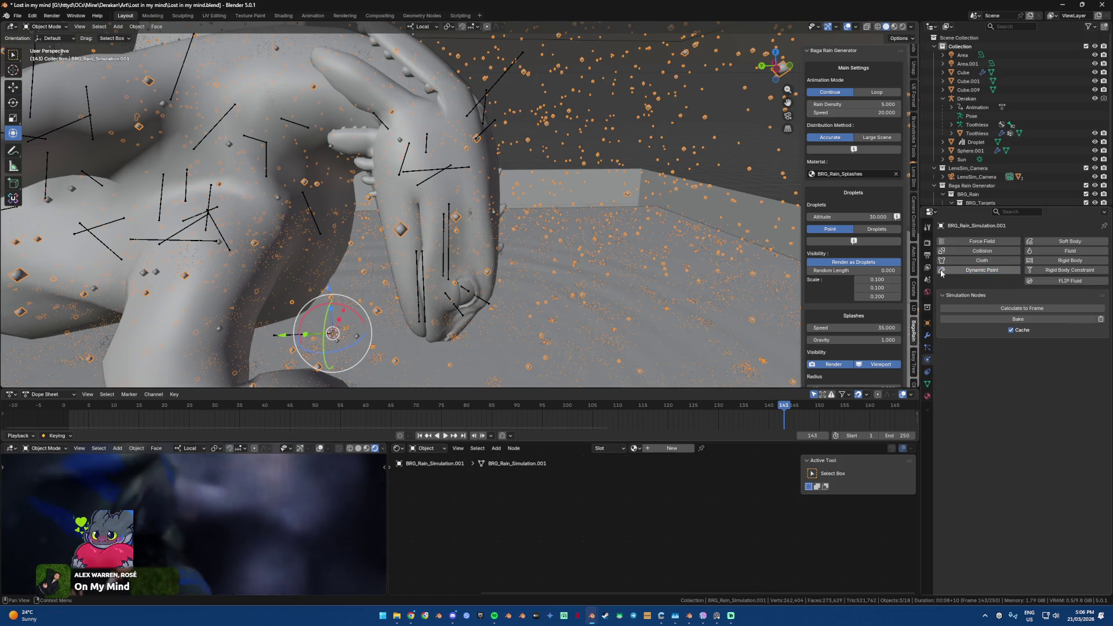
click(1033, 324)
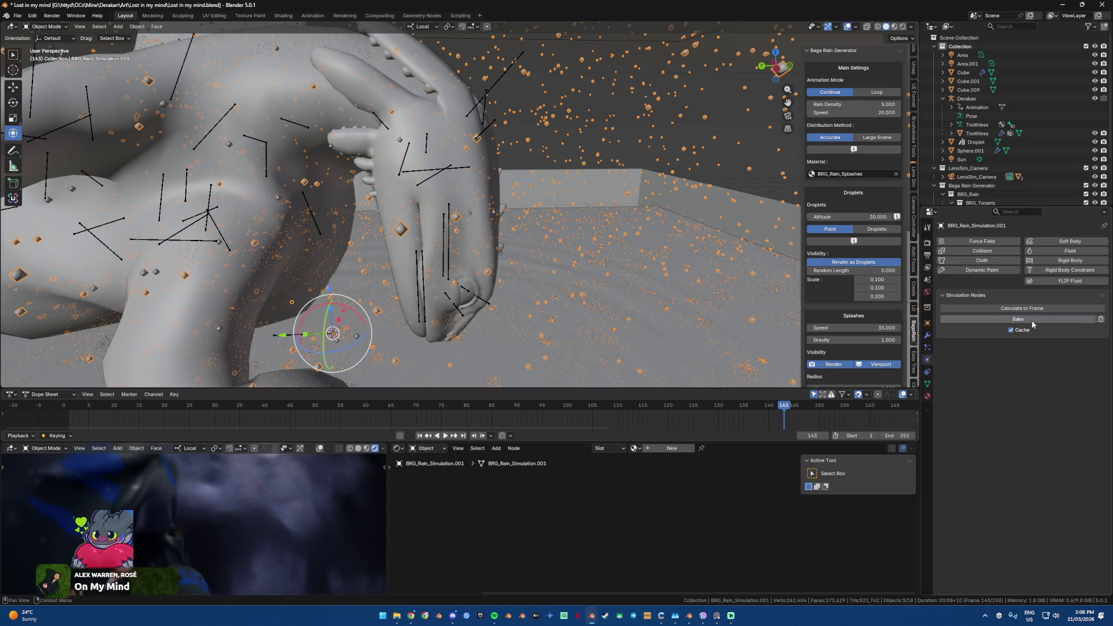
click(1023, 310)
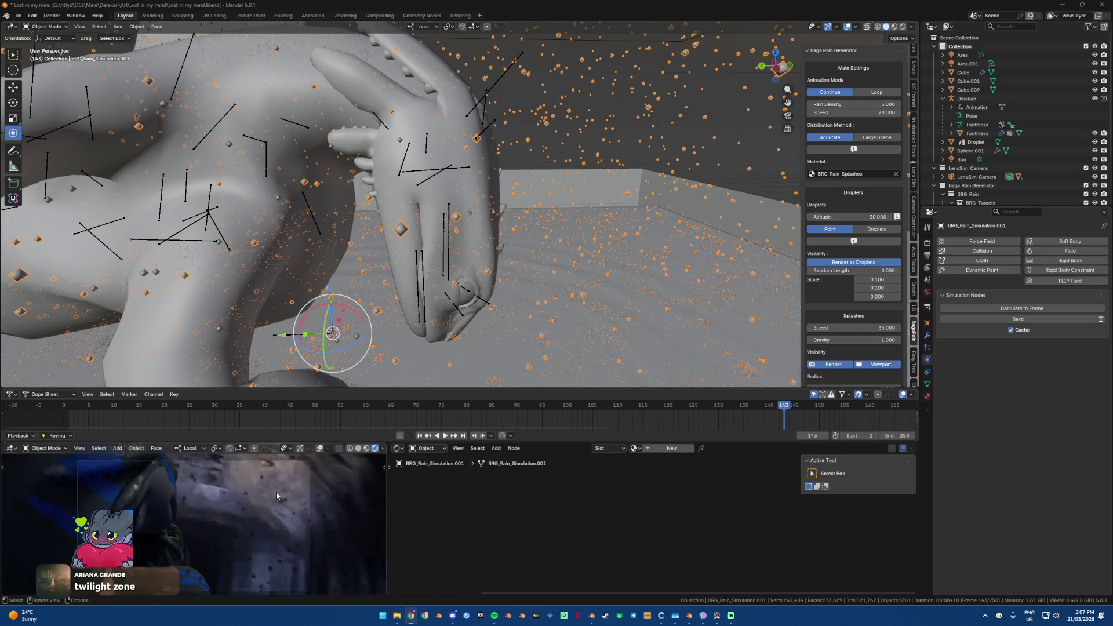
scroll(276, 491, down, 3)
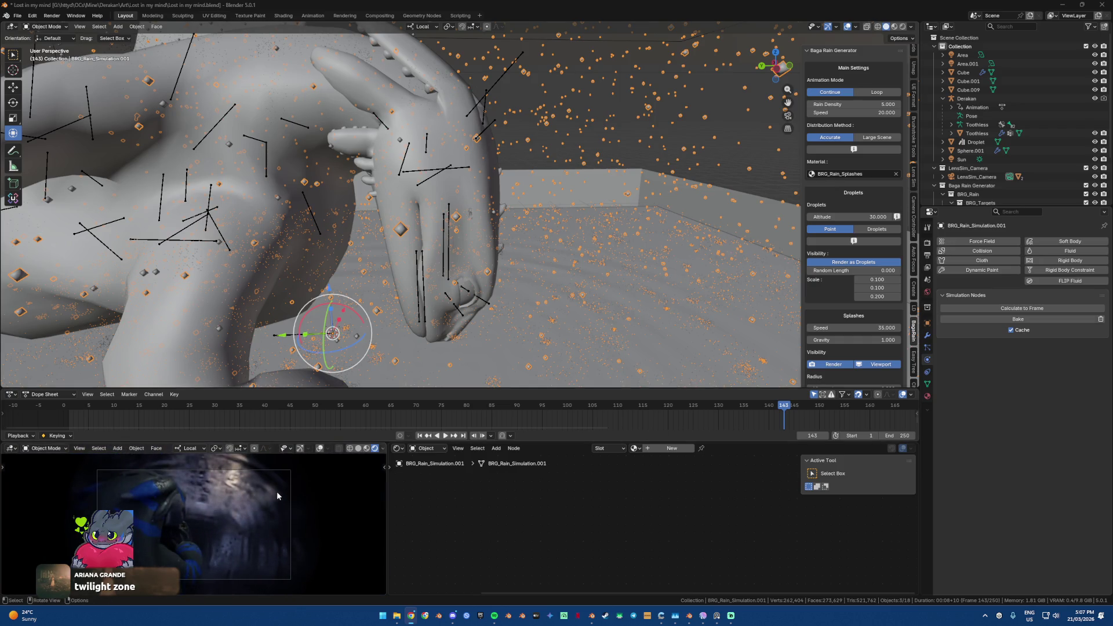
scroll(1085, 198, down, 3)
click(1094, 196)
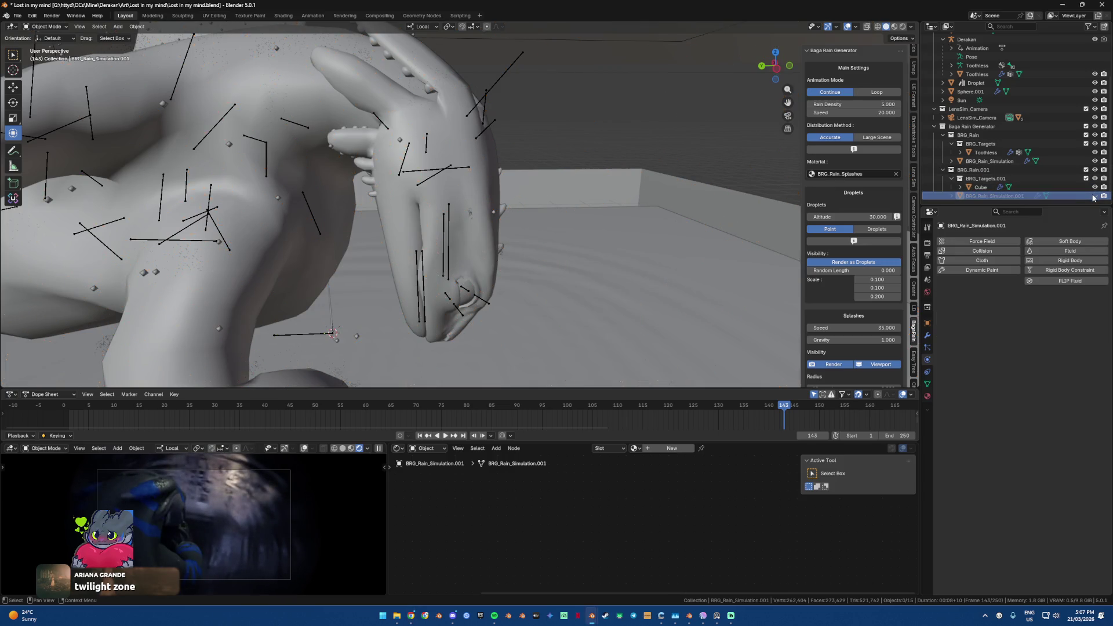
click(1094, 196)
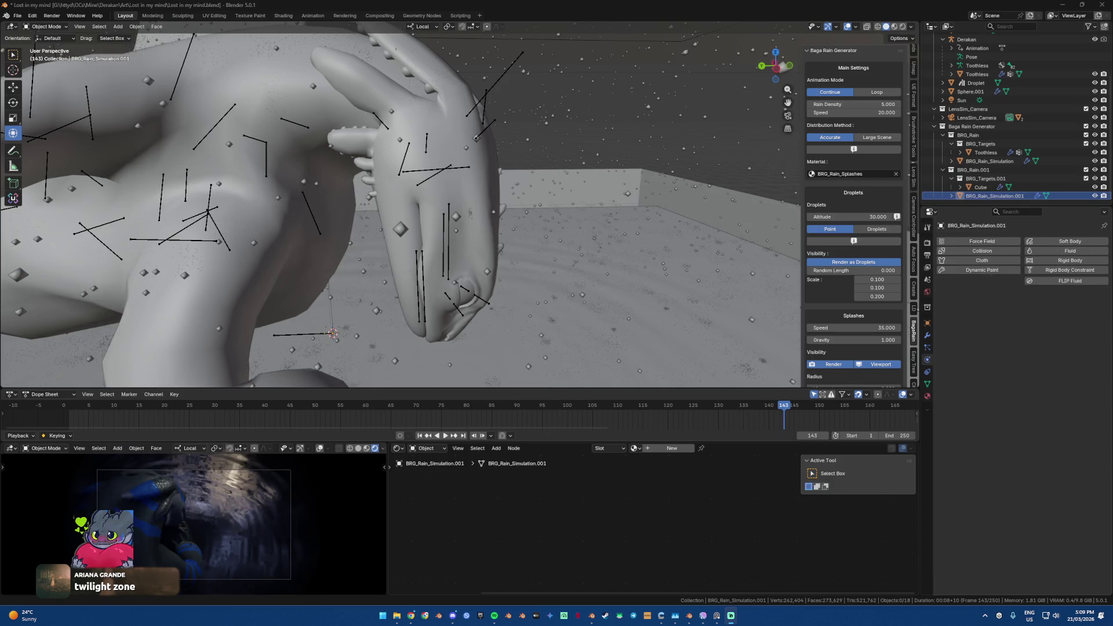
Step: Close the Through The Dark project window and orbit out to view the whole crouching dragon
key(alt+Tab)
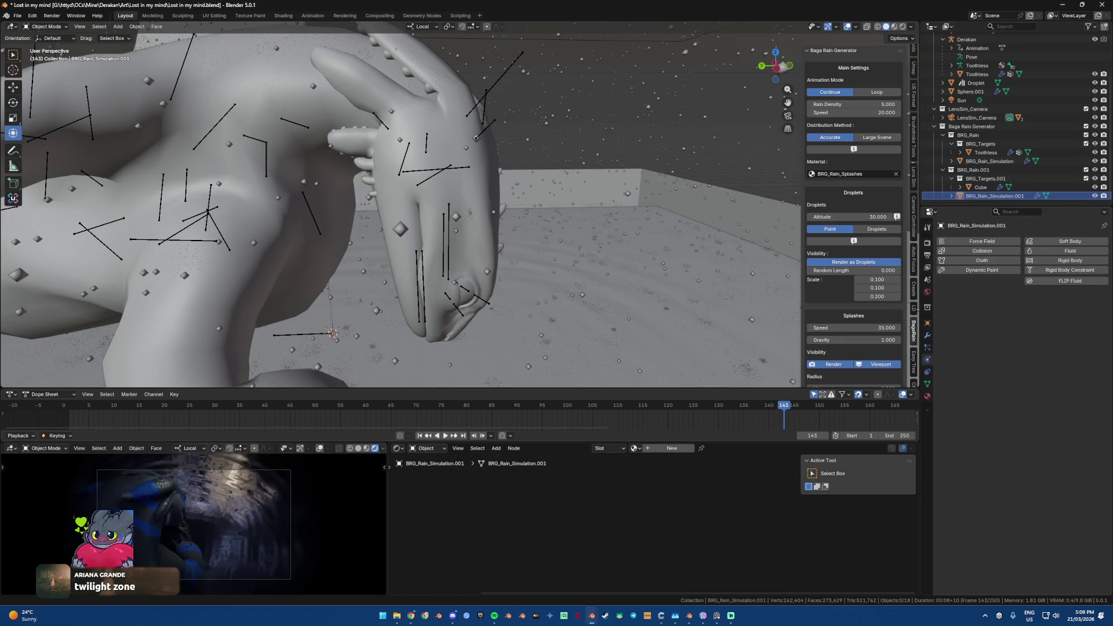
key(alt+Tab)
key(alt+F4)
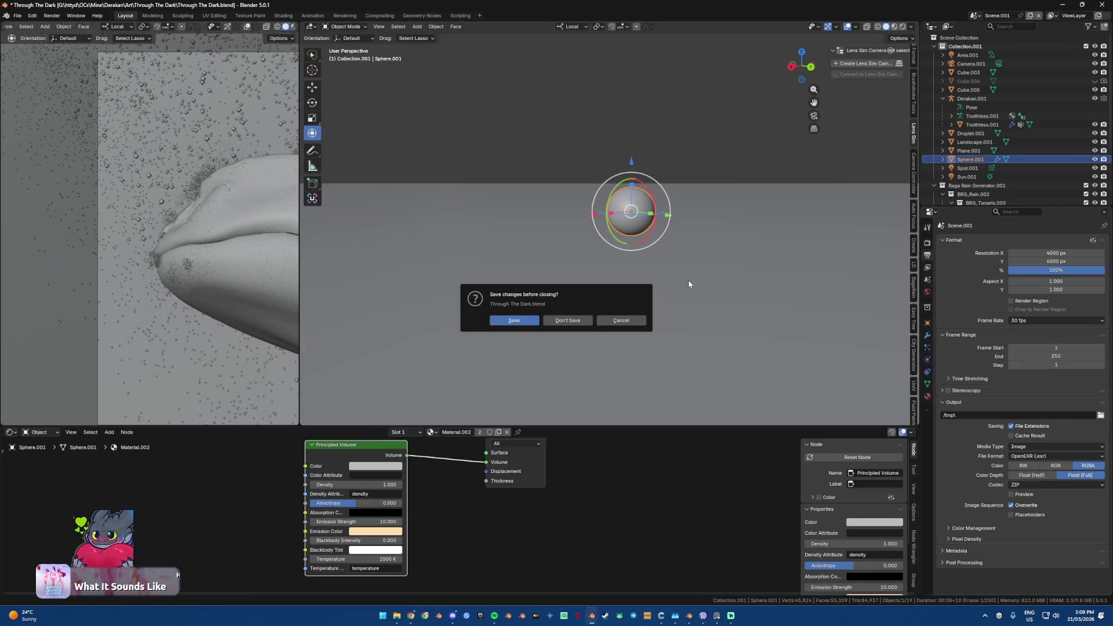
click(565, 328)
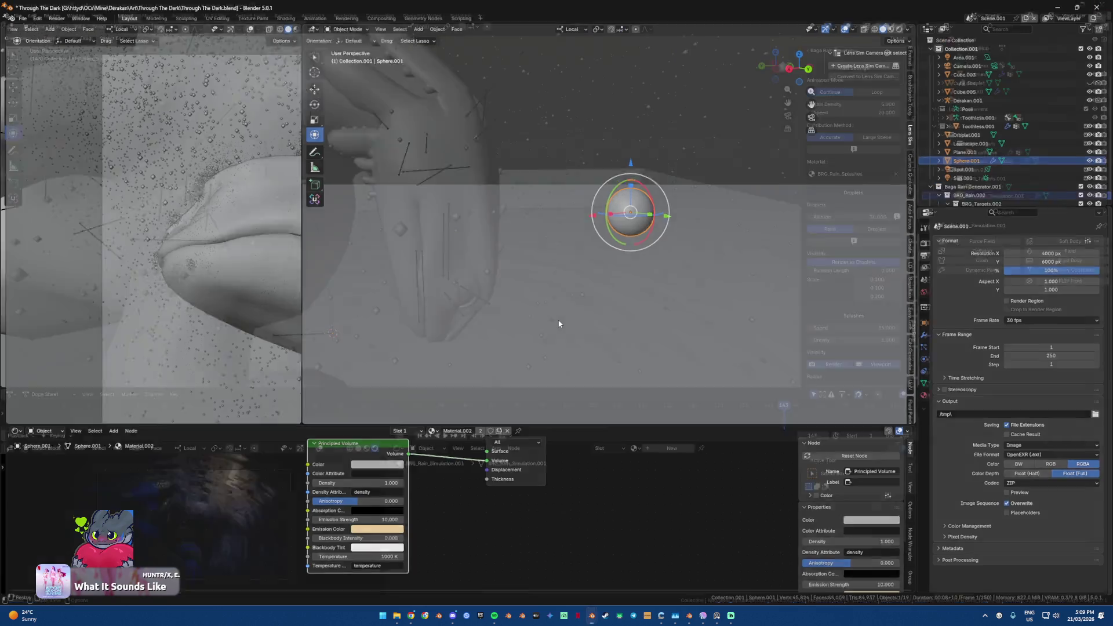
mouse_move(544, 313)
middle_down()
mouse_move(512, 279)
mouse_move(509, 244)
middle_up()
click(444, 176)
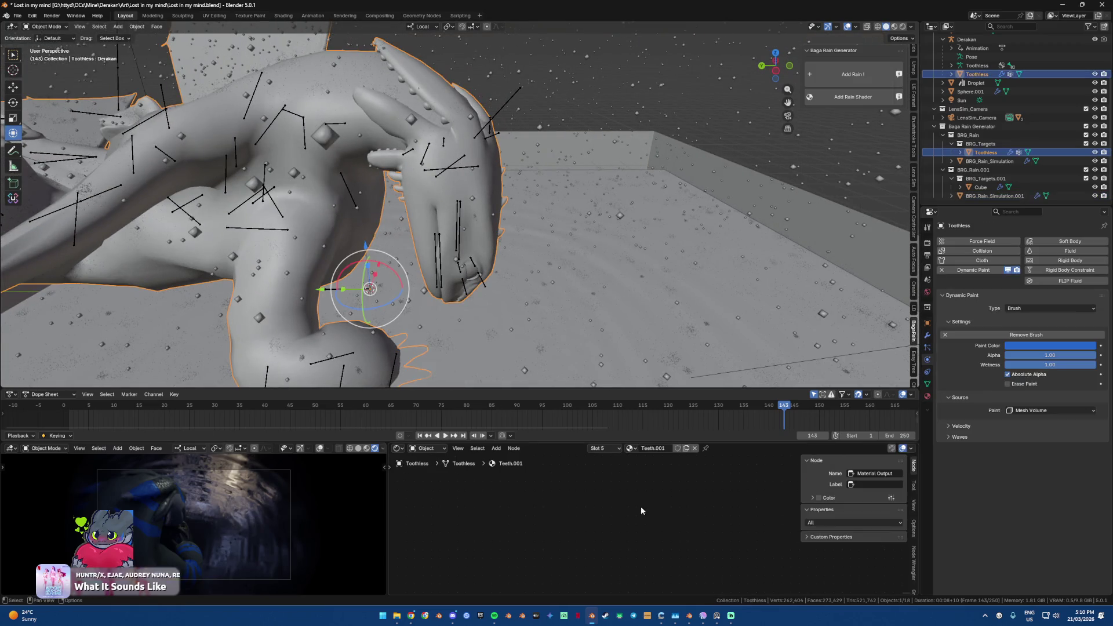
Step: Set the Toothless Body material's Metallic Glossiness to 0.142 in the node editor
click(928, 396)
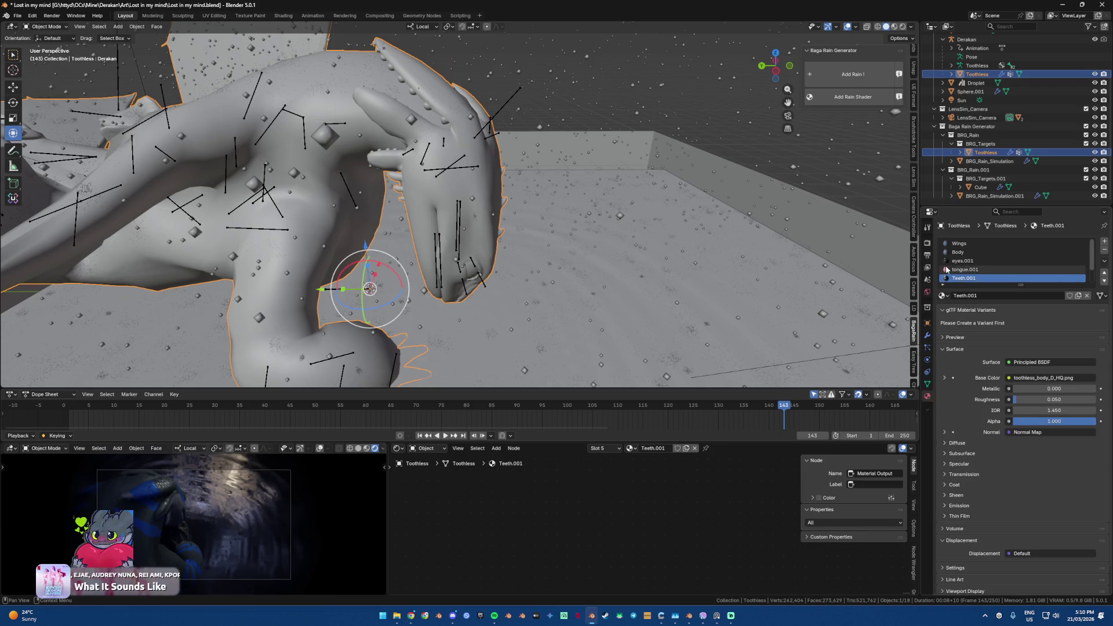
click(966, 254)
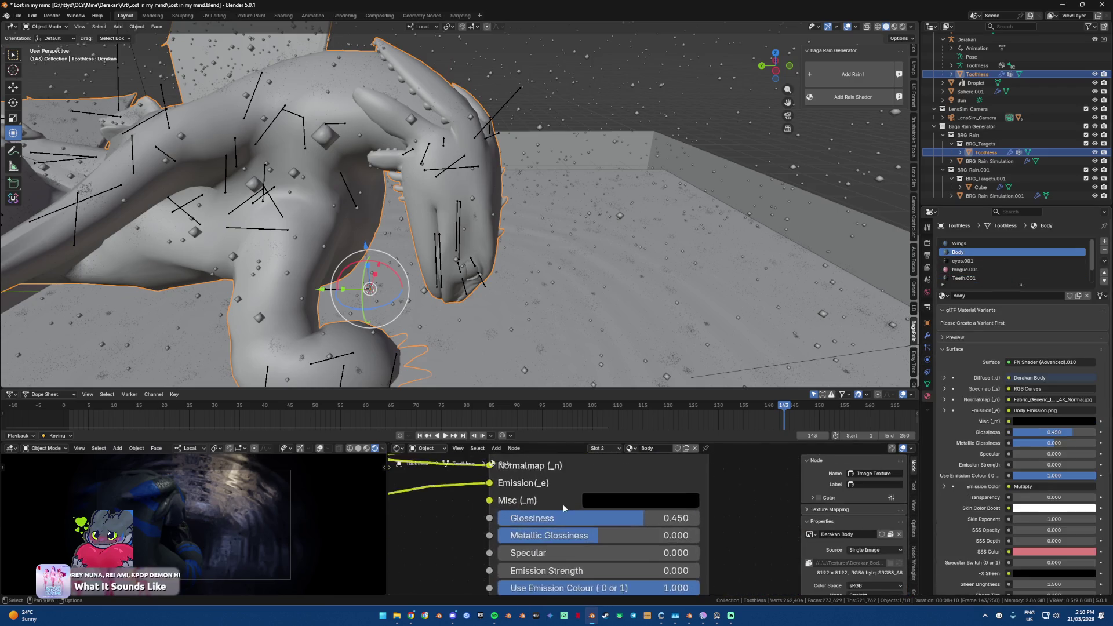
scroll(562, 487, up, 2)
drag(603, 538, 605, 538)
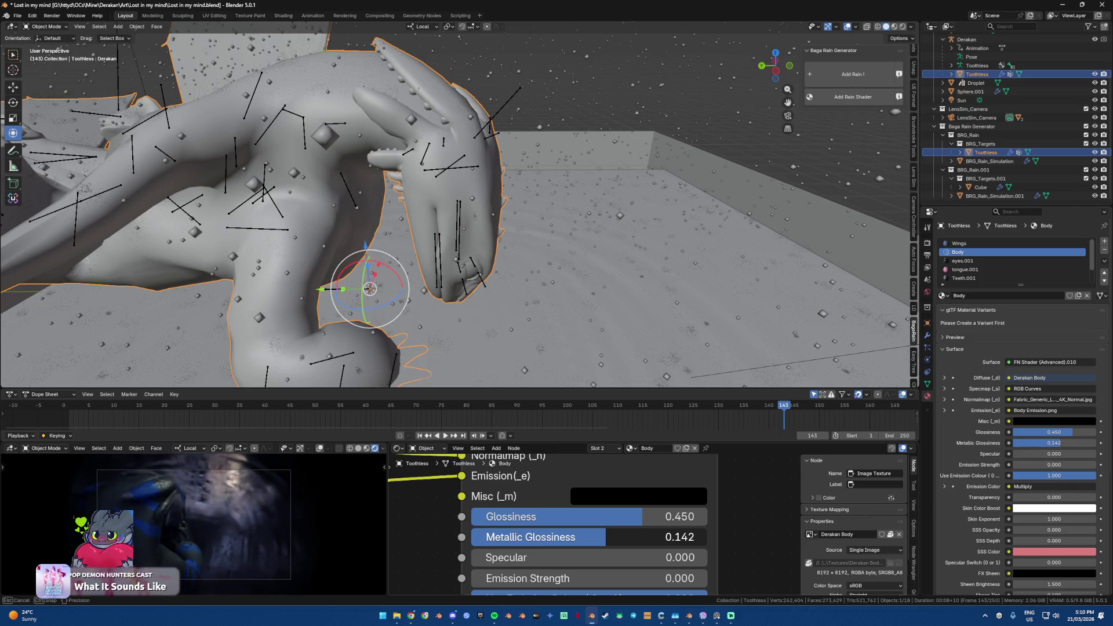
drag(606, 538, 555, 537)
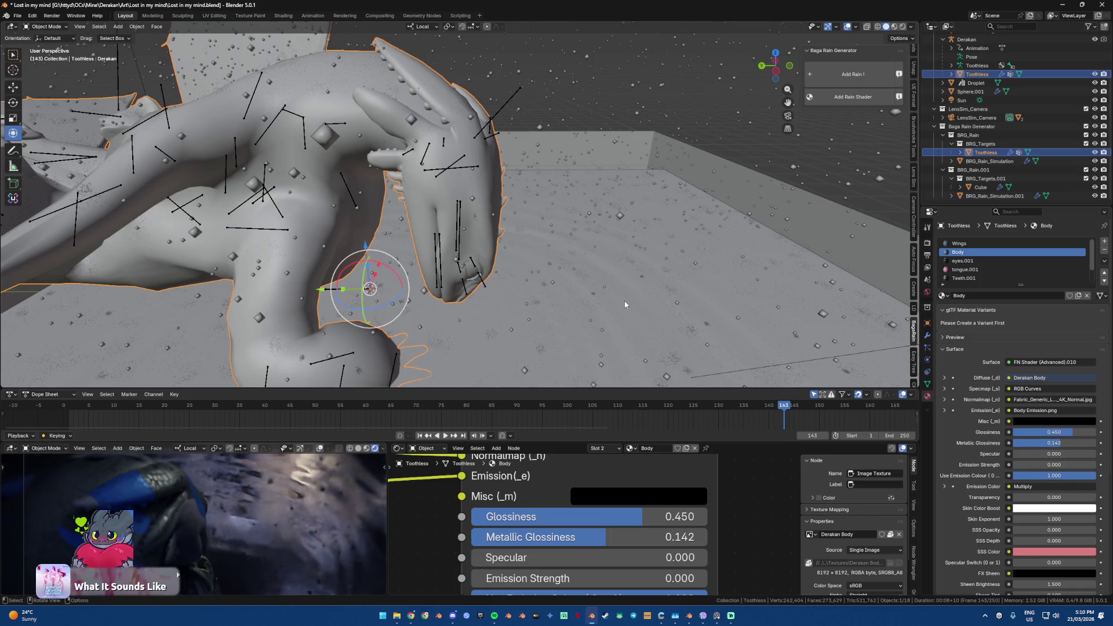
click(620, 219)
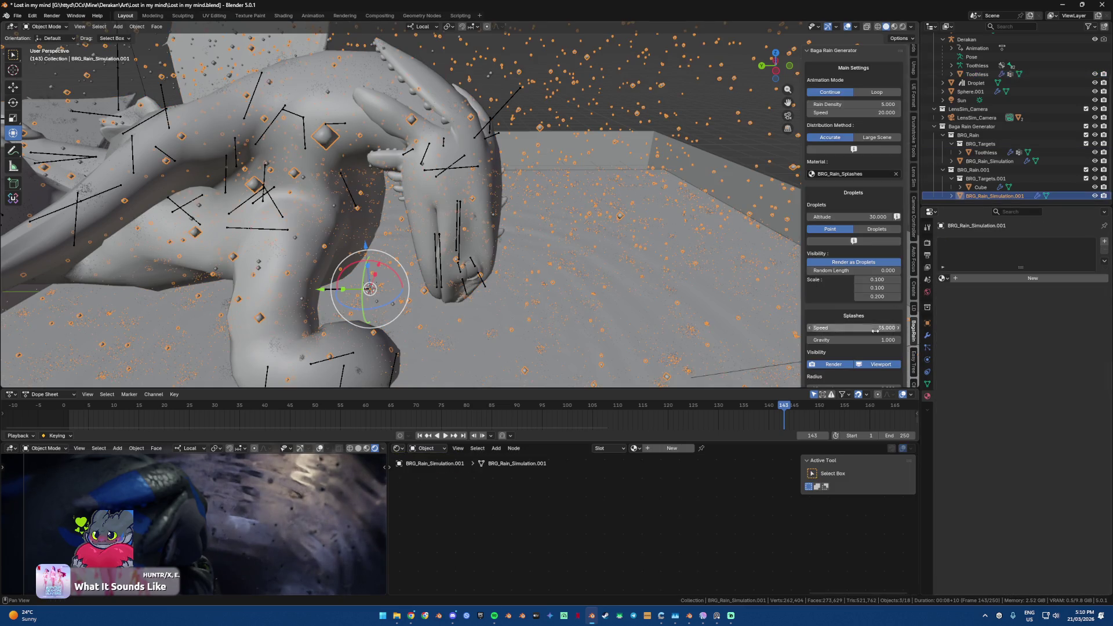
Step: Bake the BRG_Rain_Simulation.001 rain from its Physics Simulation Nodes panel
click(927, 335)
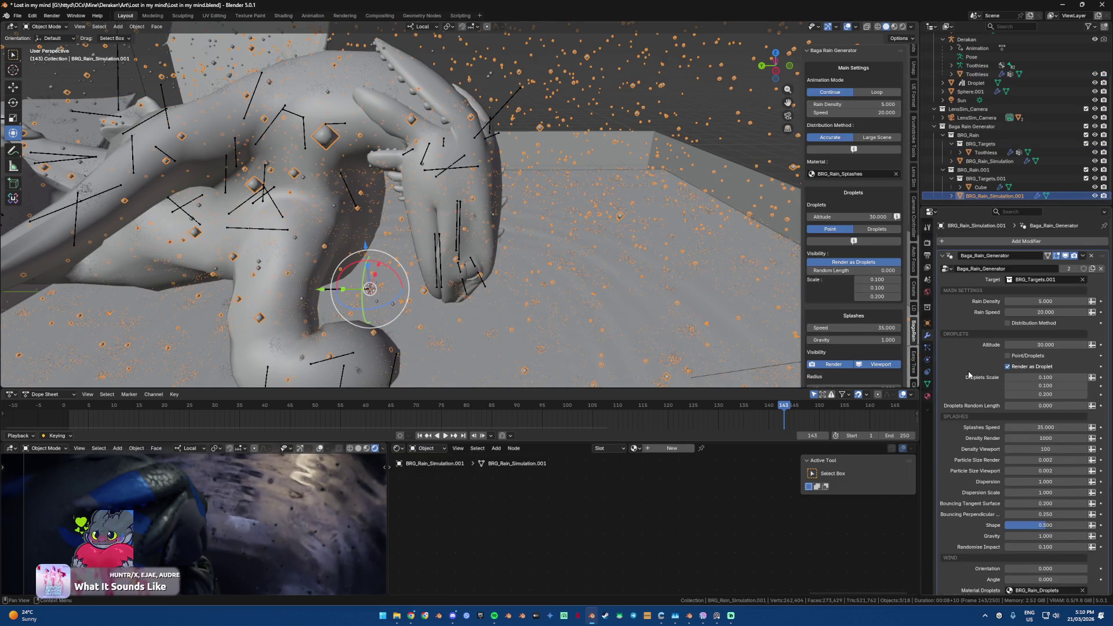
click(928, 347)
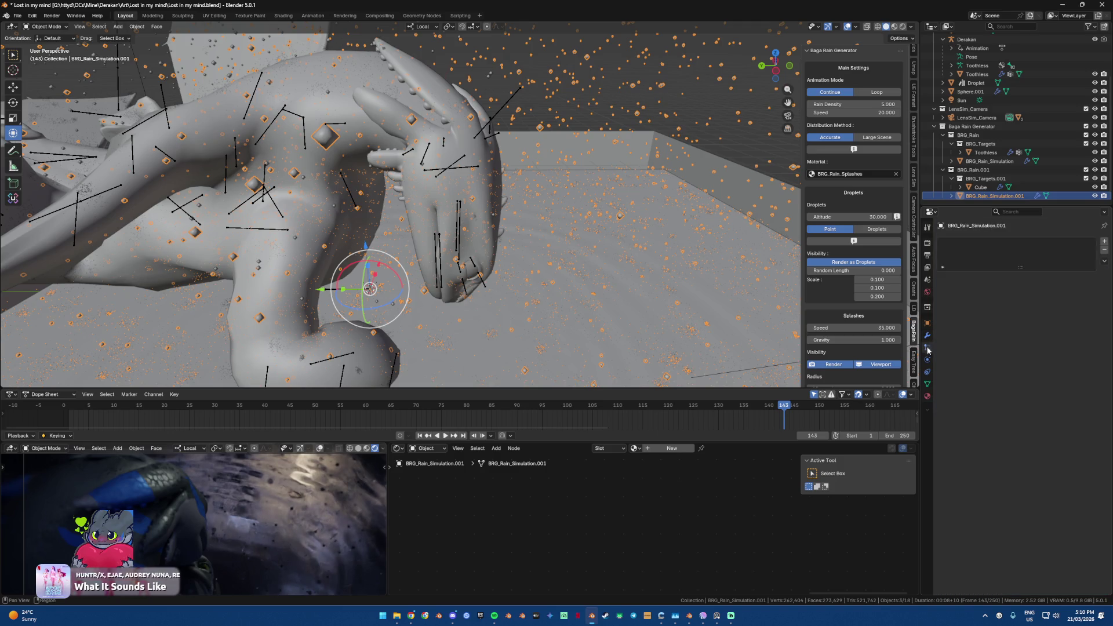
click(928, 360)
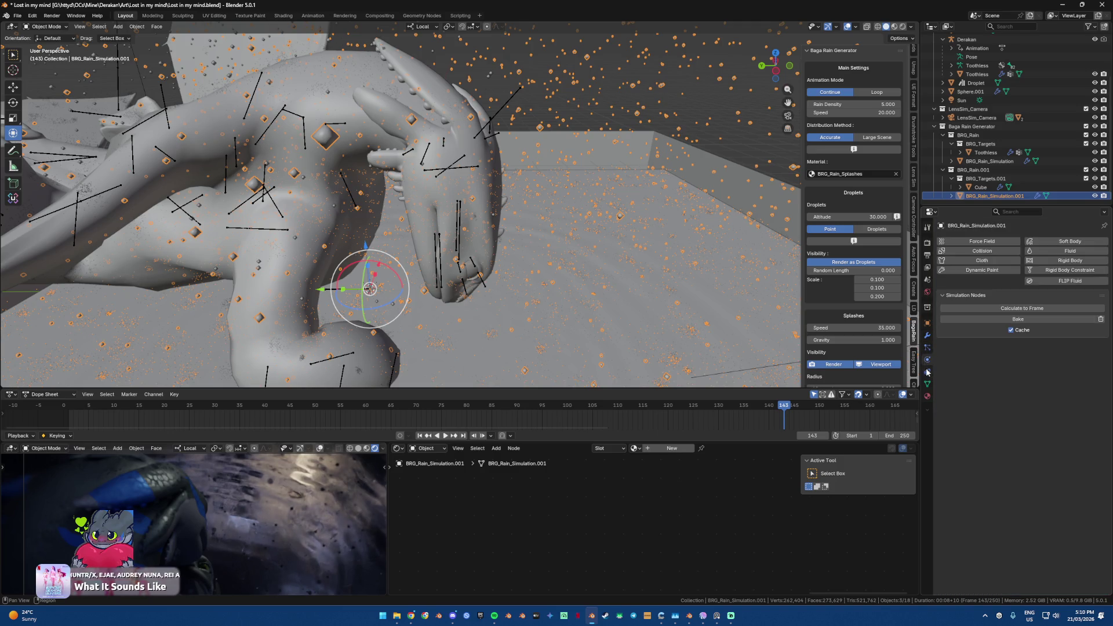
click(1022, 319)
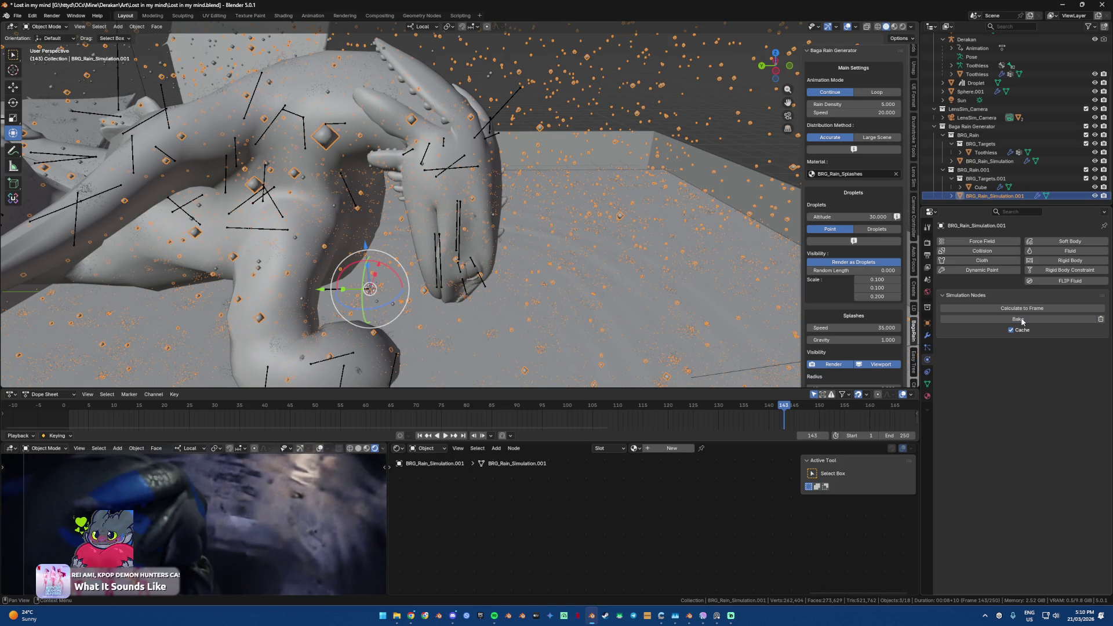
Step: Add a Dynamic Paint brush to the rain, then remove Dynamic Paint again
click(997, 271)
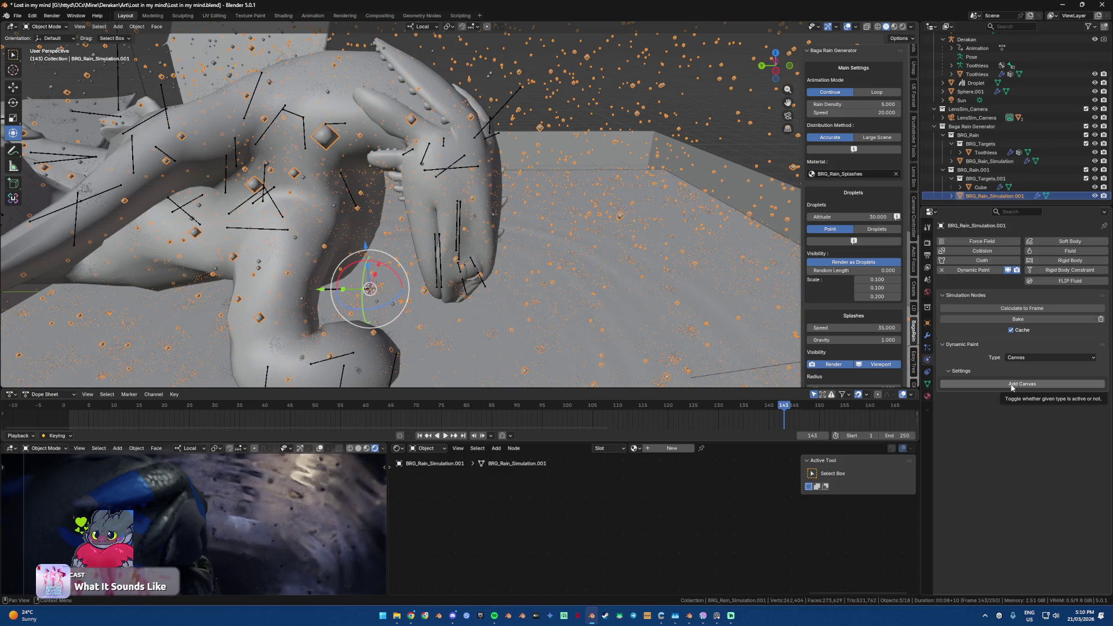
click(1038, 358)
click(1038, 374)
click(1035, 385)
mouse_move(673, 309)
middle_down()
mouse_move(650, 293)
mouse_move(680, 312)
middle_up()
click(949, 384)
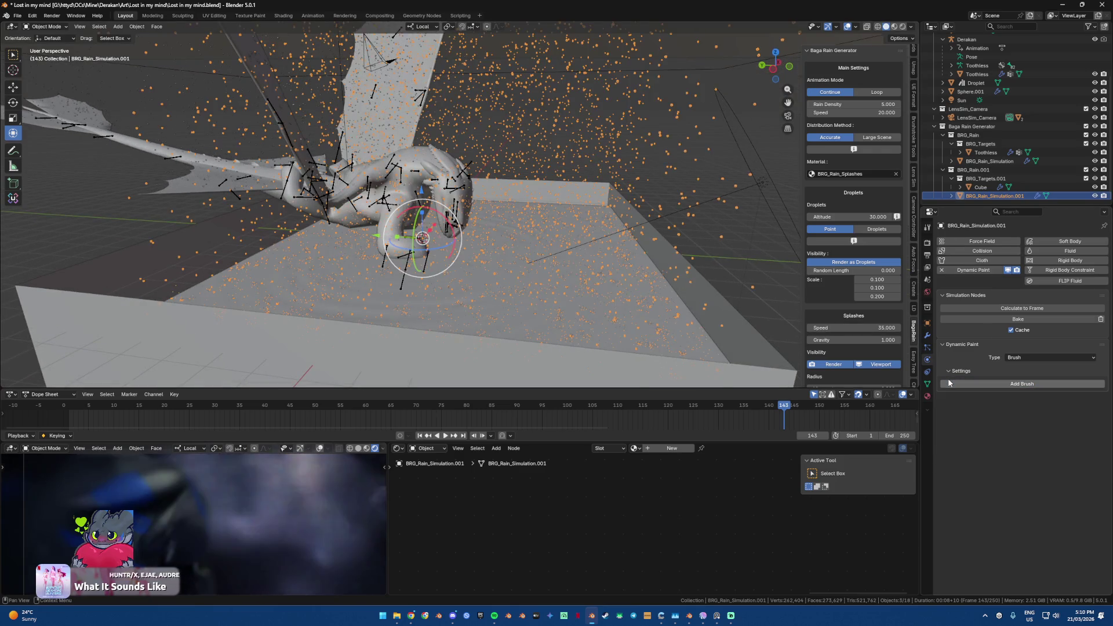
click(947, 345)
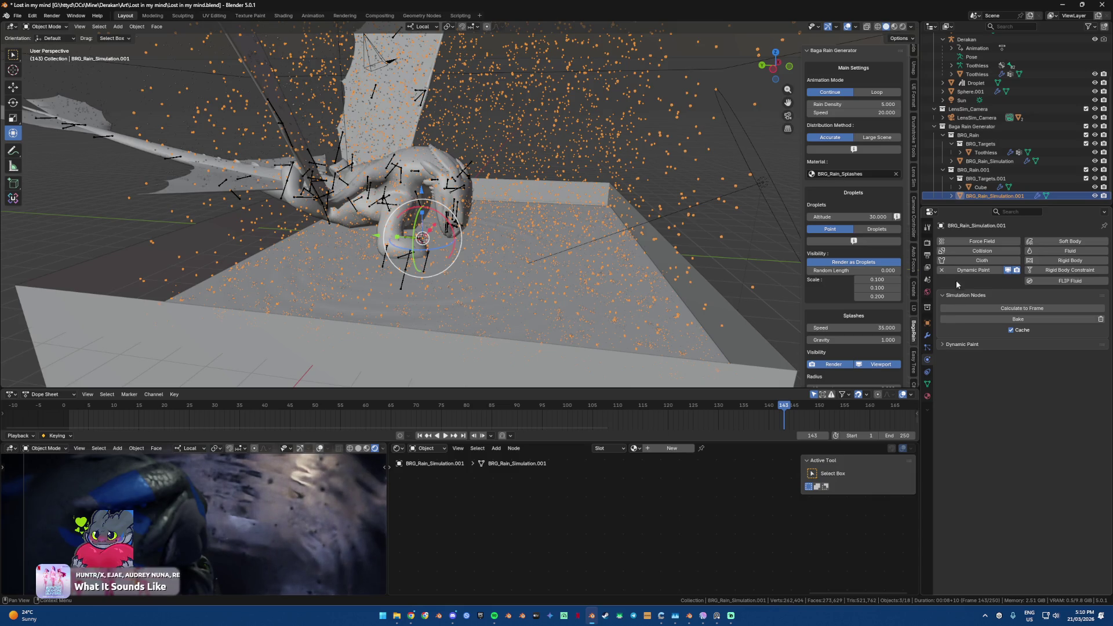
click(1077, 345)
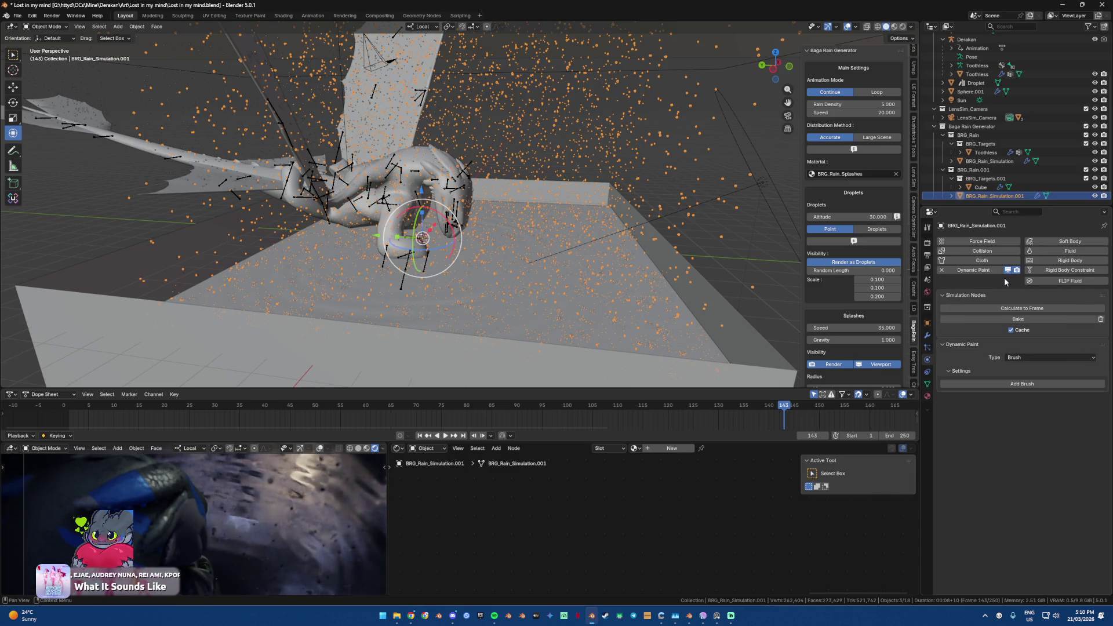
click(942, 270)
Step: Try applying the rain generator modifier, then inspect its Packed bake and Named Attributes options
click(927, 335)
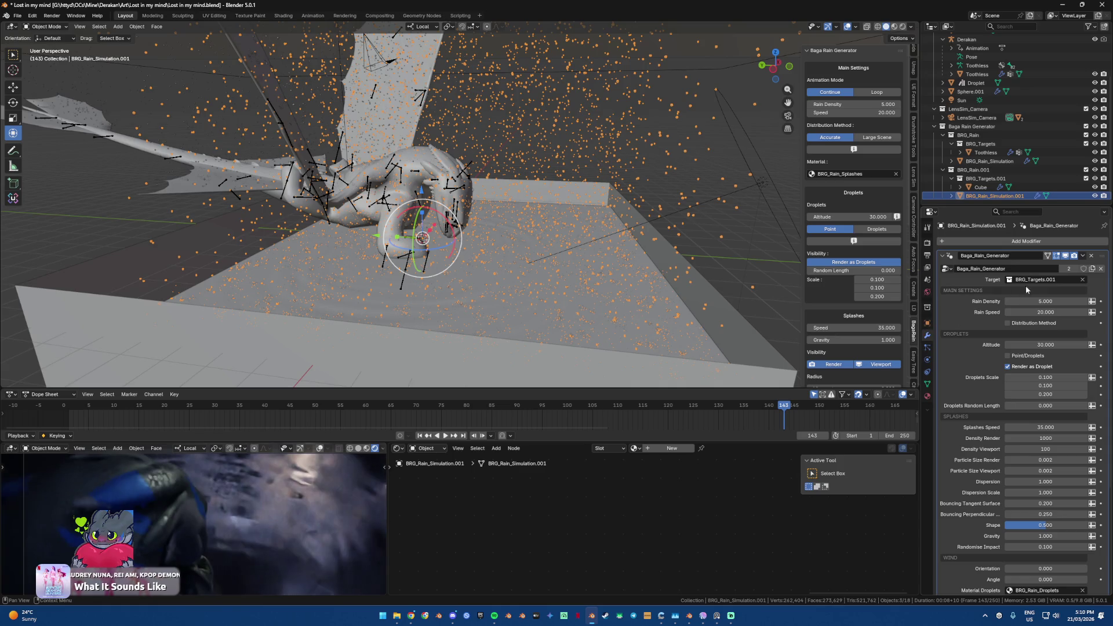
click(1082, 257)
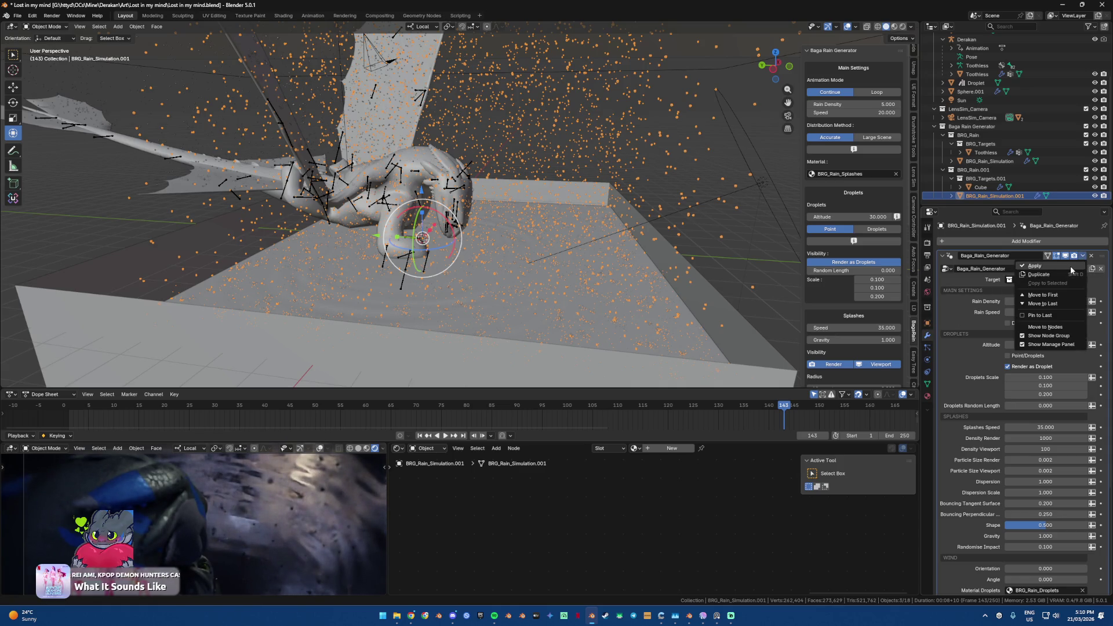
click(1070, 266)
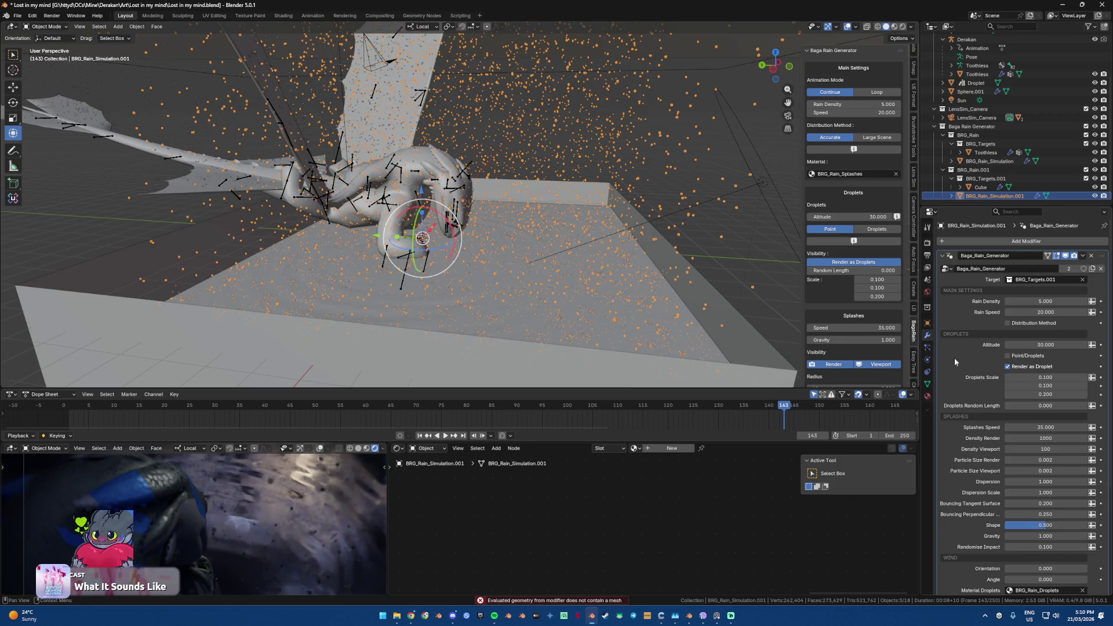
scroll(954, 357, down, 3)
scroll(954, 357, down, 3)
scroll(954, 357, down, 1)
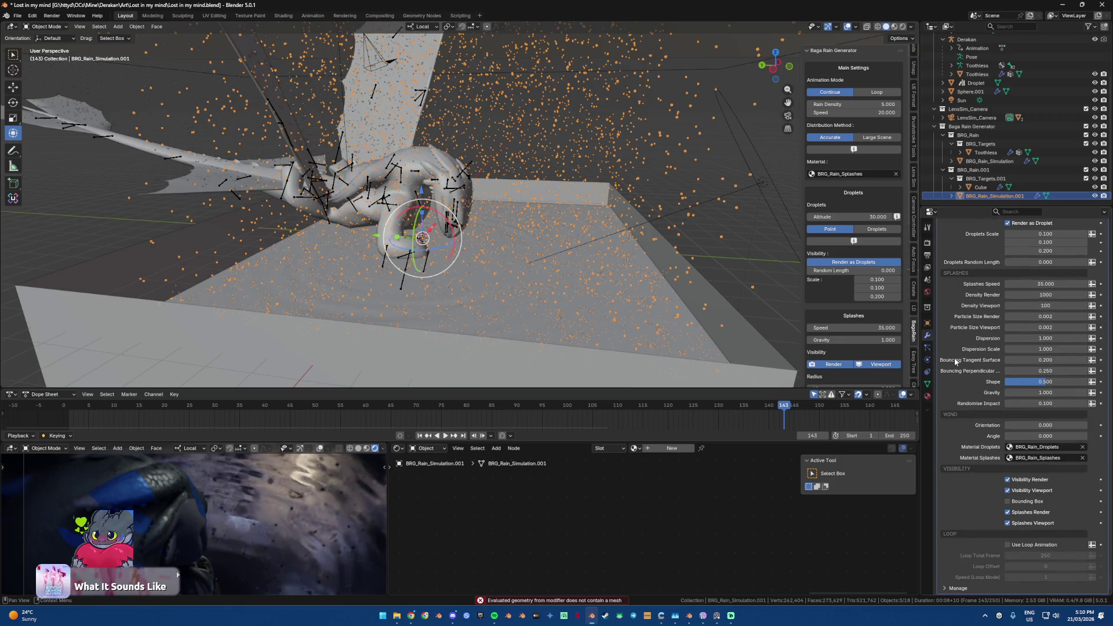
click(976, 585)
scroll(970, 572, down, 2)
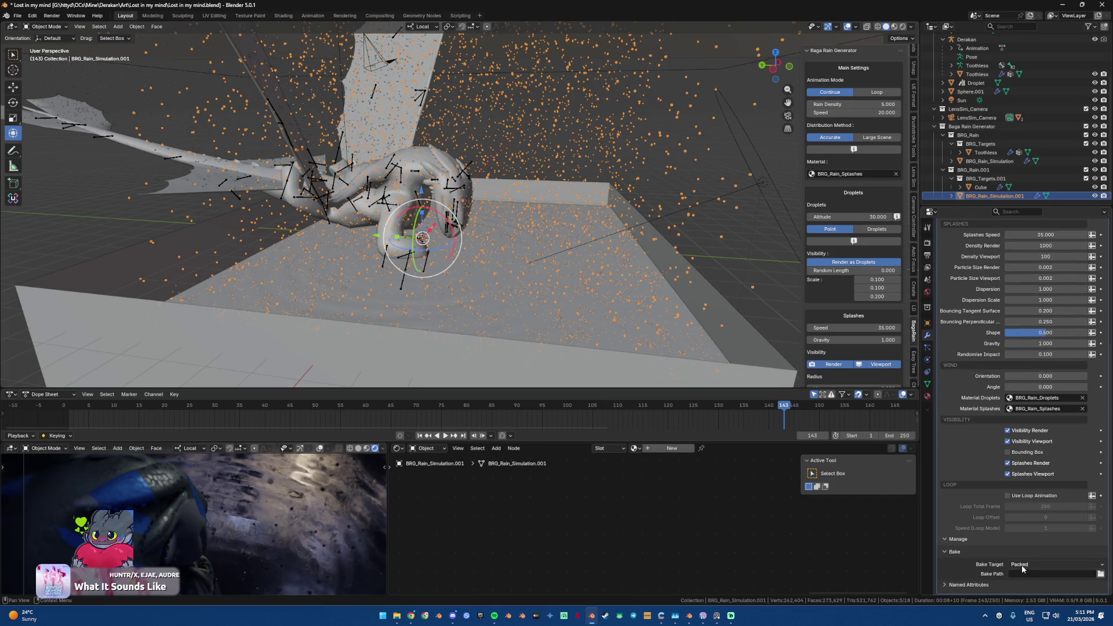
click(992, 585)
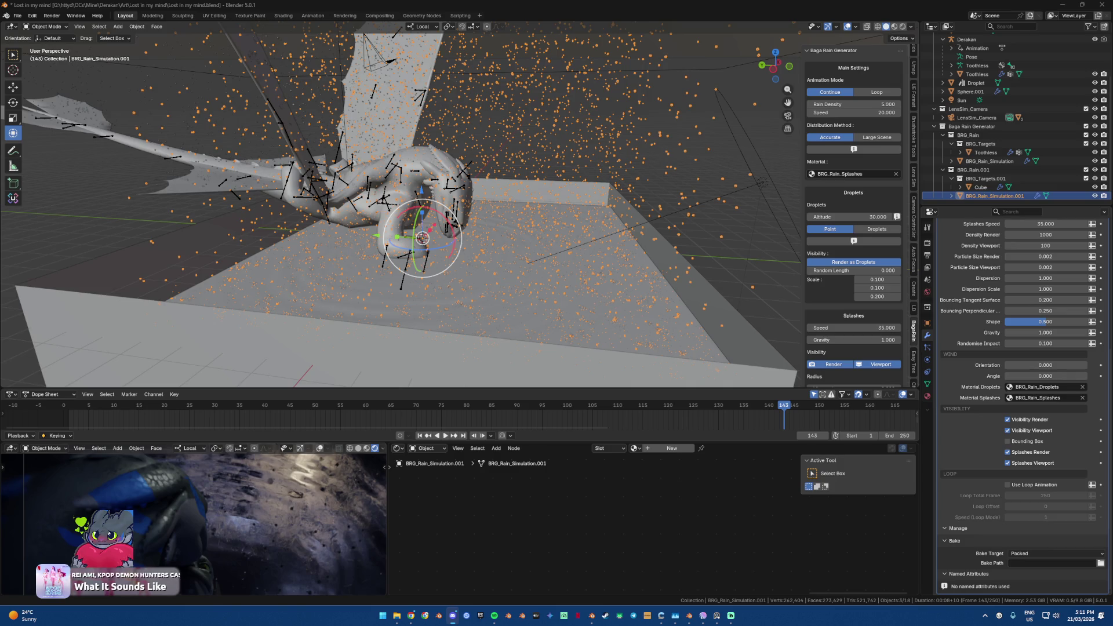
mouse_move(325, 244)
middle_down()
mouse_move(378, 241)
mouse_move(347, 229)
middle_up()
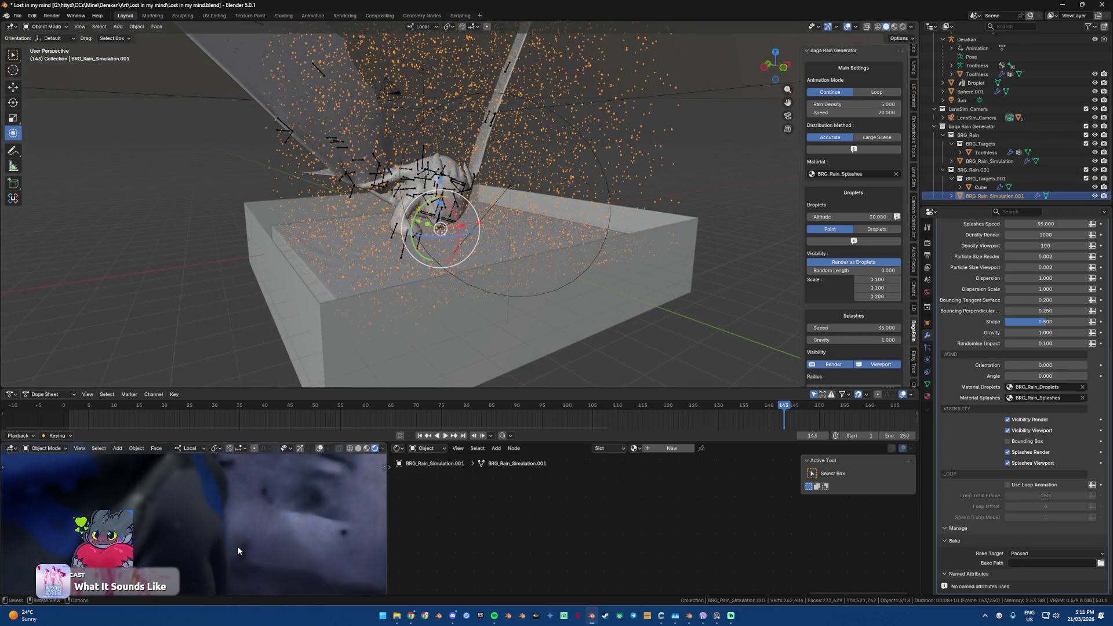
Step: Enable Motion Blur in the Cycles render settings with a shutter of 0.20
click(927, 244)
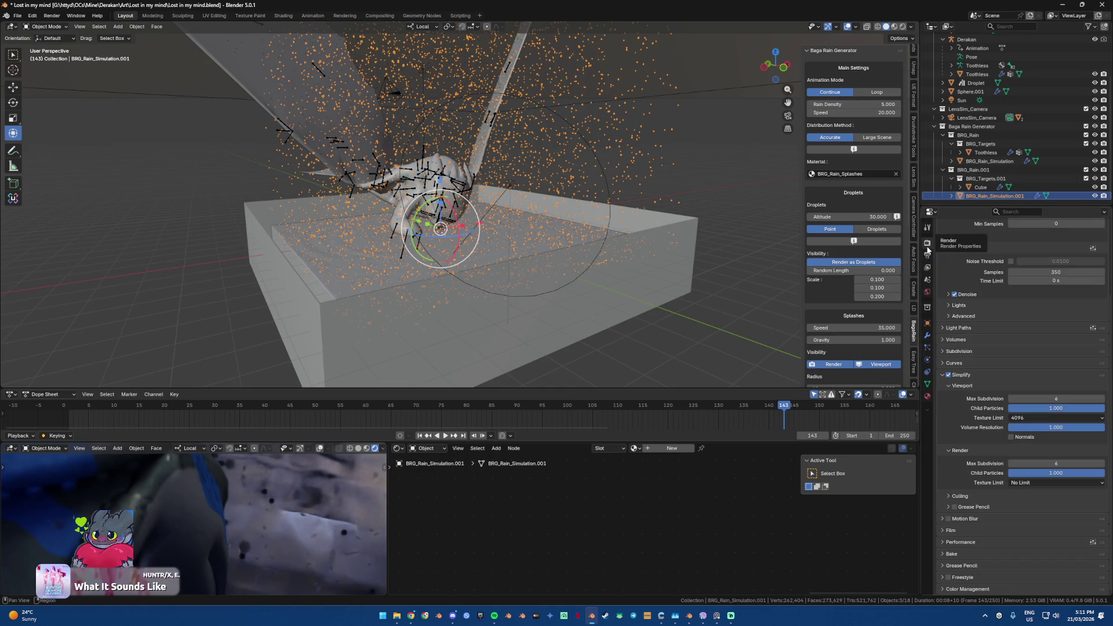
click(927, 255)
click(927, 244)
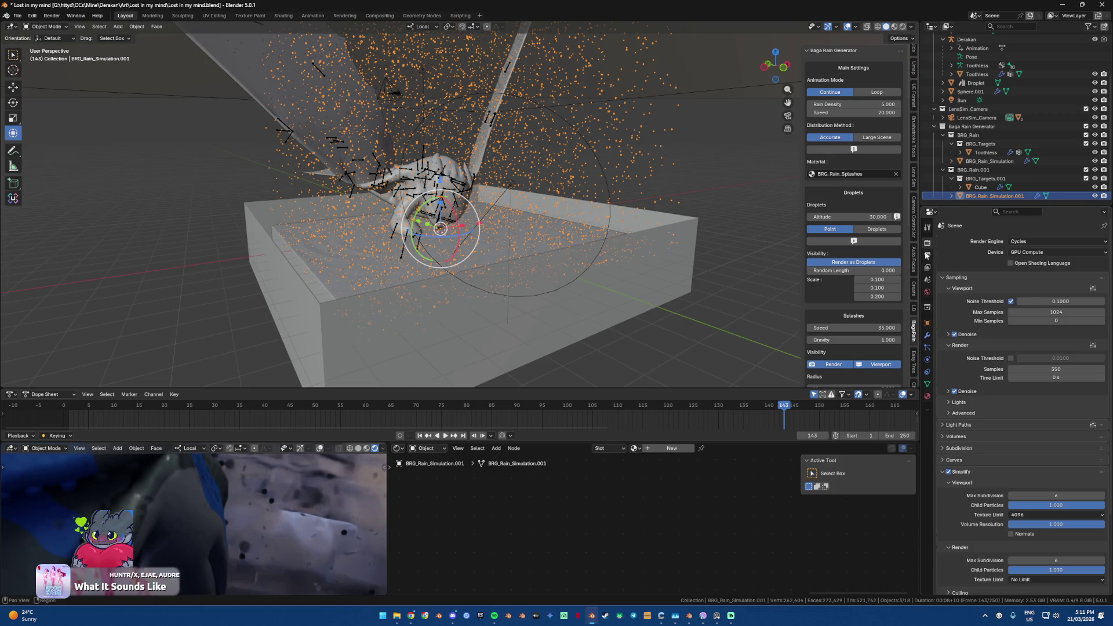
scroll(968, 440, down, 3)
click(955, 518)
click(949, 519)
click(1050, 545)
text(0.2)
key(Return)
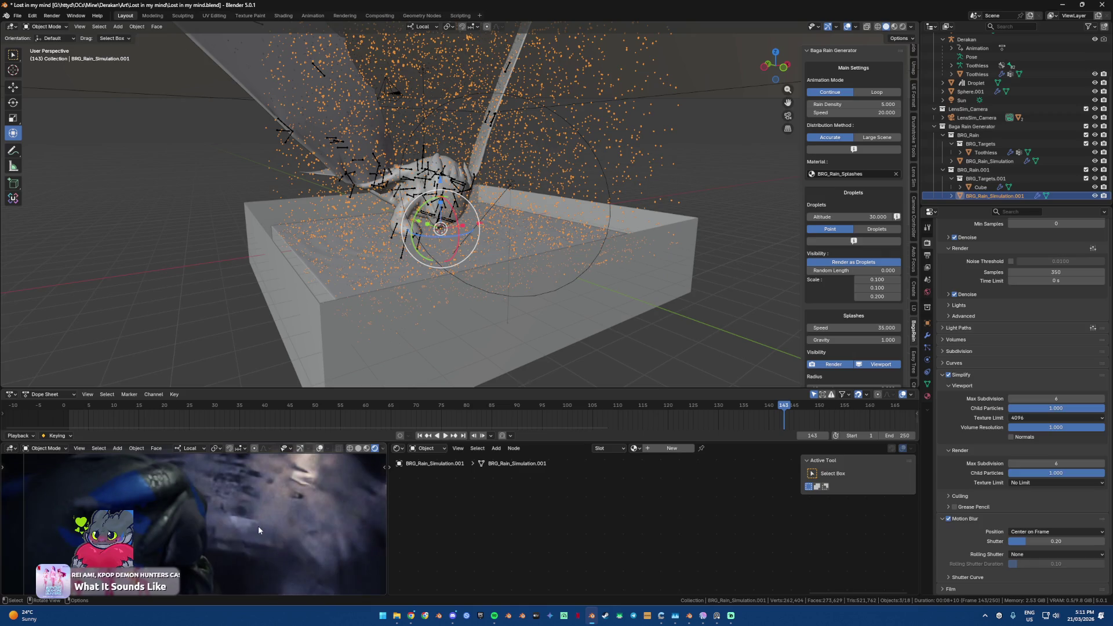
Step: Zoom in on the dragon's hand and select the BRG_Rain_Simulation rain object
scroll(478, 231, up, 5)
mouse_move(452, 243)
middle_down()
mouse_move(479, 231)
mouse_move(416, 164)
middle_up()
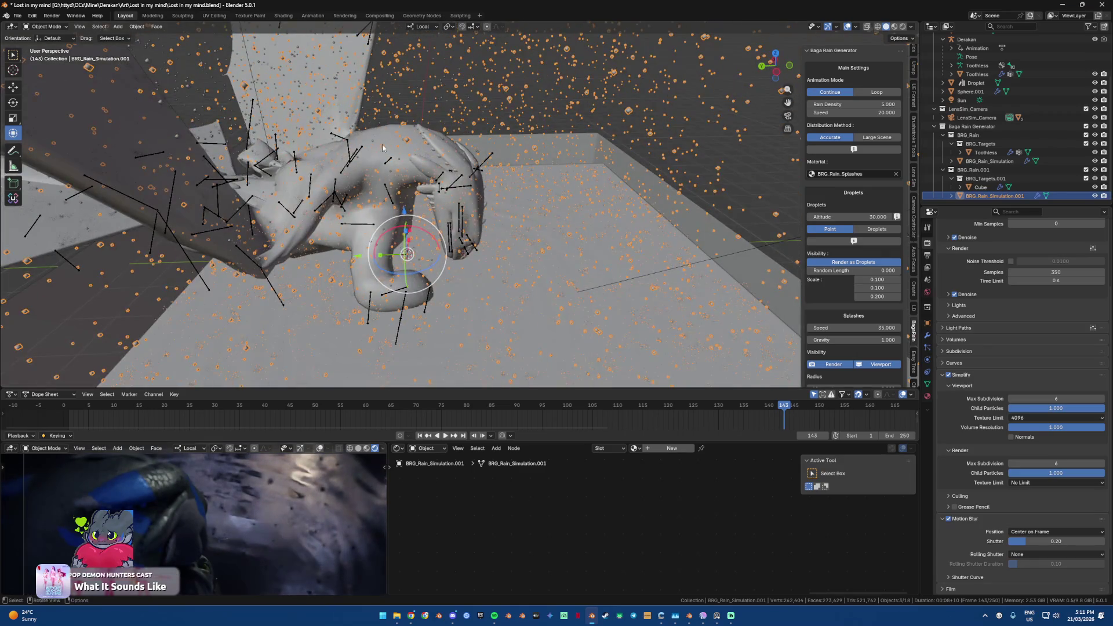
click(417, 165)
scroll(430, 217, up, 2)
middle_drag(430, 217, 416, 211)
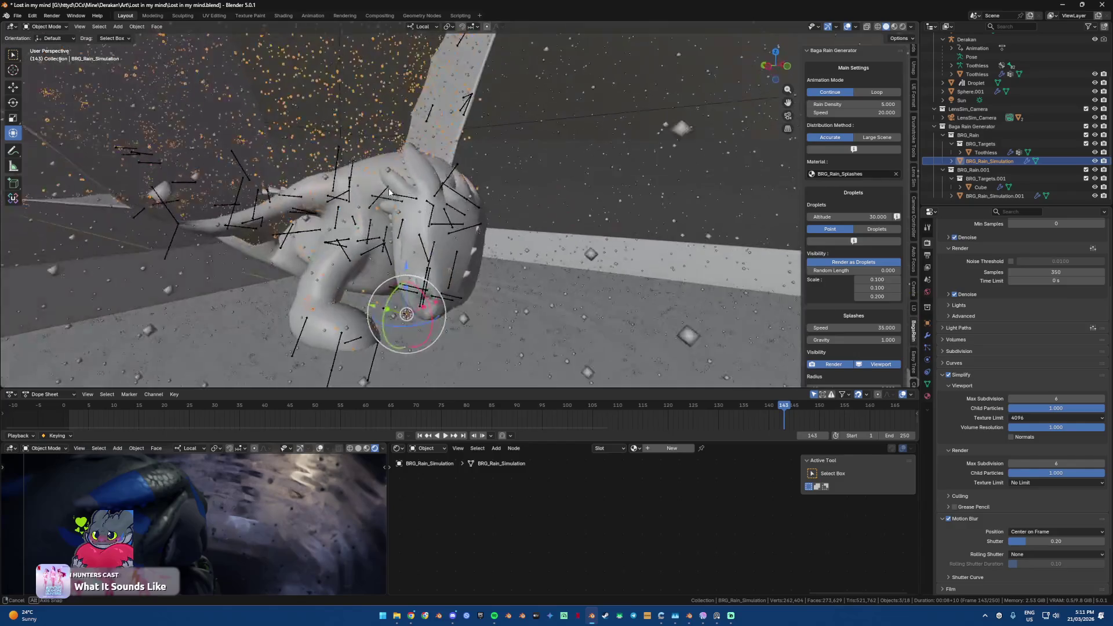
Step: Review the Baga Rain settings: droplet radius 0.002, targeting the BRG_Targets collection
scroll(416, 211, down, 3)
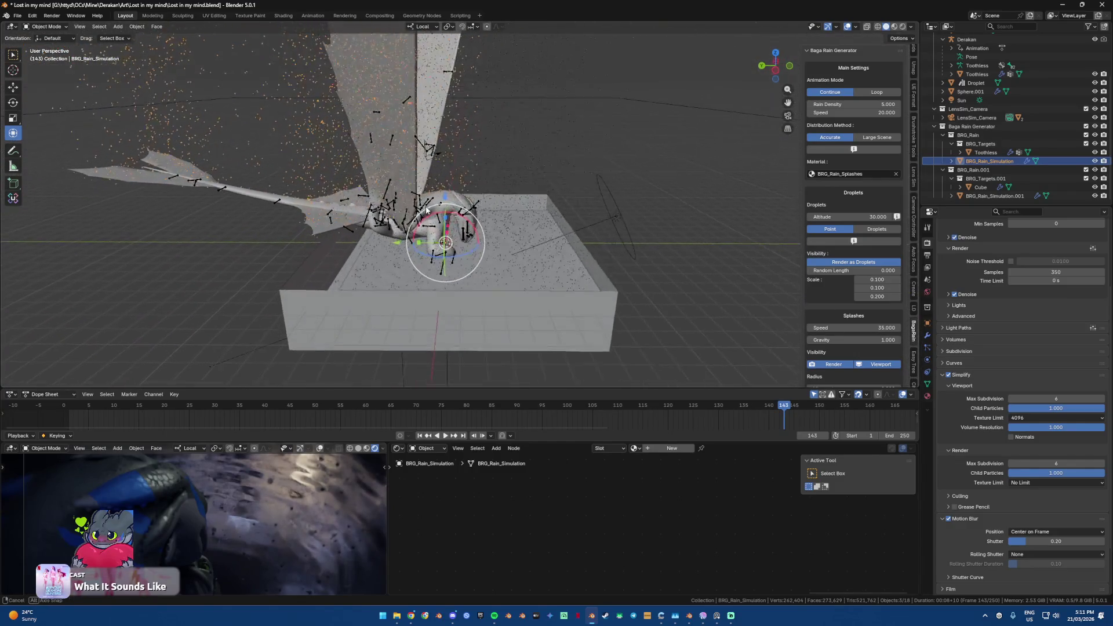
scroll(465, 244, up, 3)
scroll(465, 244, up, 2)
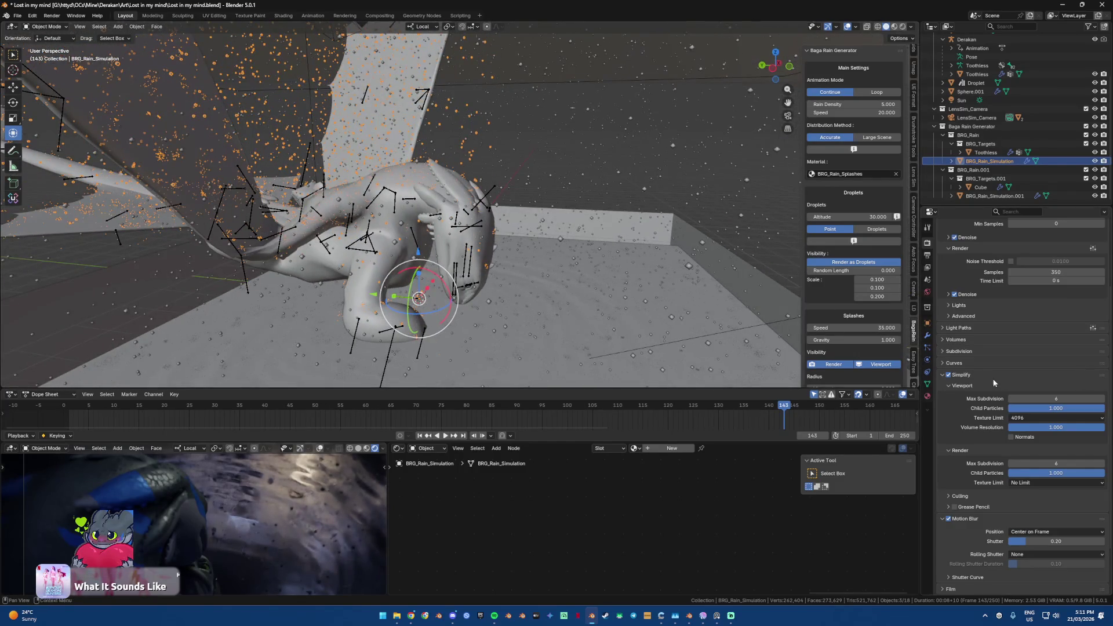
scroll(862, 326, down, 2)
scroll(862, 326, down, 2)
scroll(862, 327, down, 2)
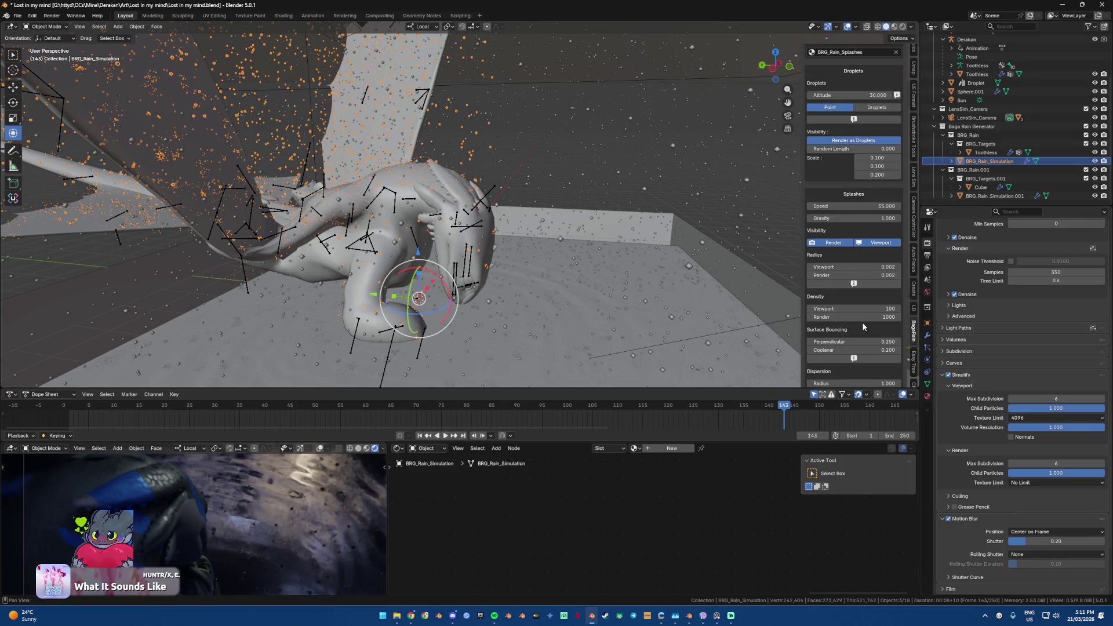
scroll(862, 327, down, 3)
scroll(863, 326, down, 3)
scroll(862, 326, down, 2)
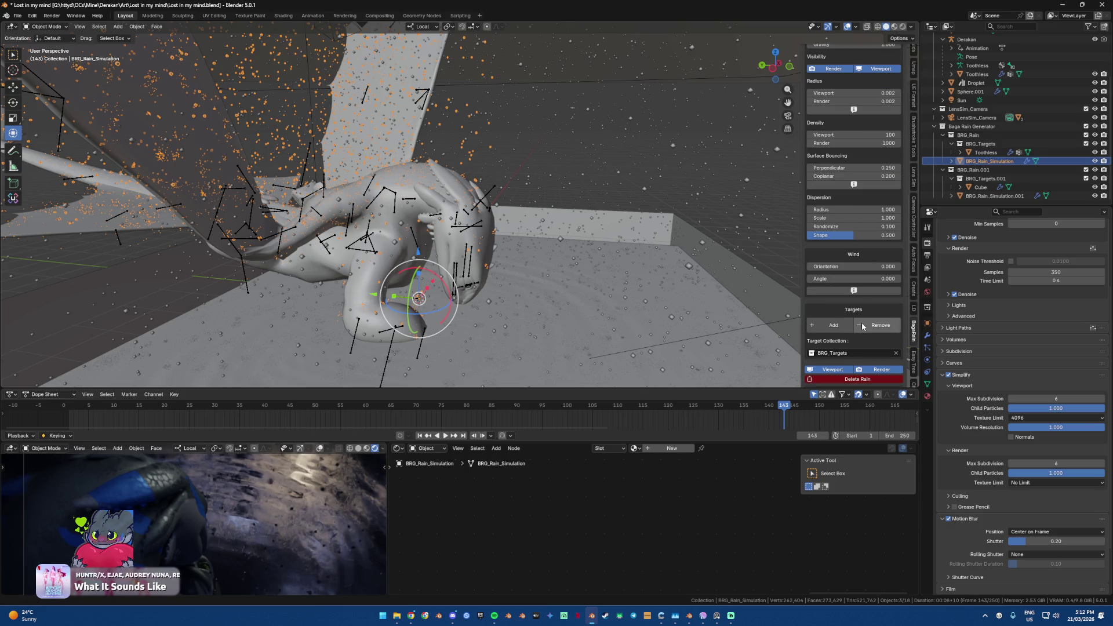
middle_drag(617, 328, 599, 316)
Step: Save the project file and set the lower-left preview viewport to Solid shading
key(ctrl+s)
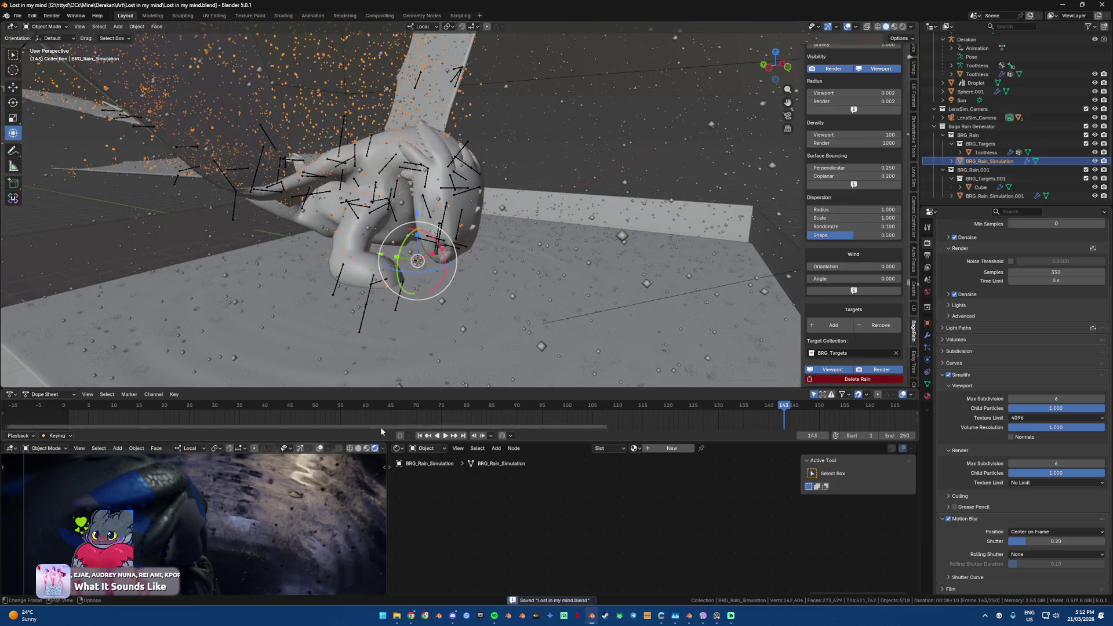
click(358, 448)
mouse_move(489, 355)
middle_down()
mouse_move(474, 360)
mouse_move(530, 330)
middle_up()
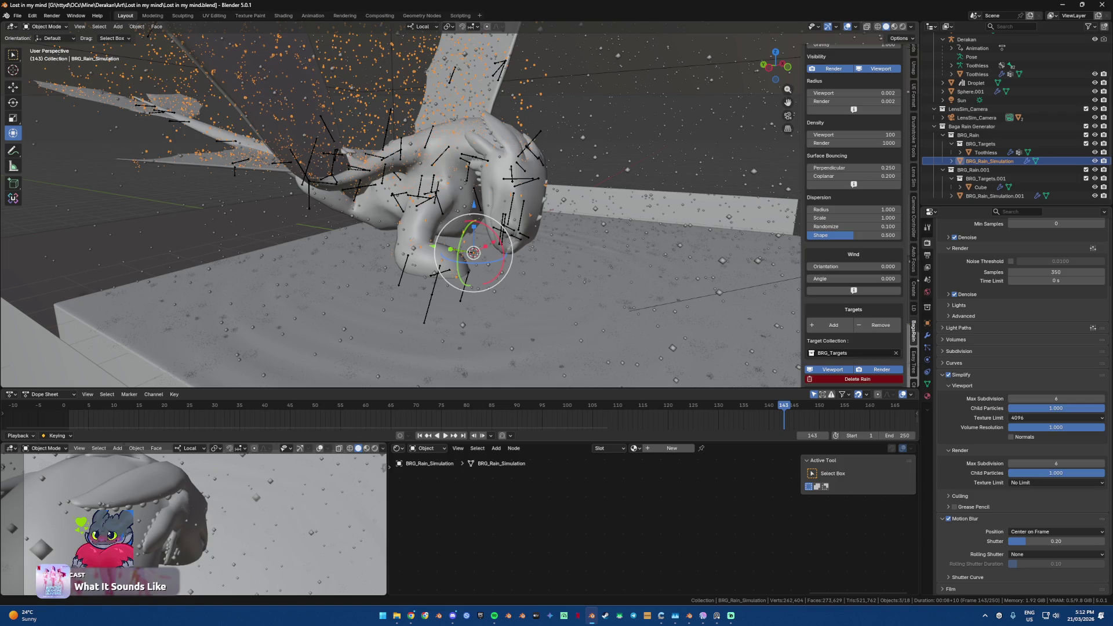
middle_drag(562, 273, 565, 275)
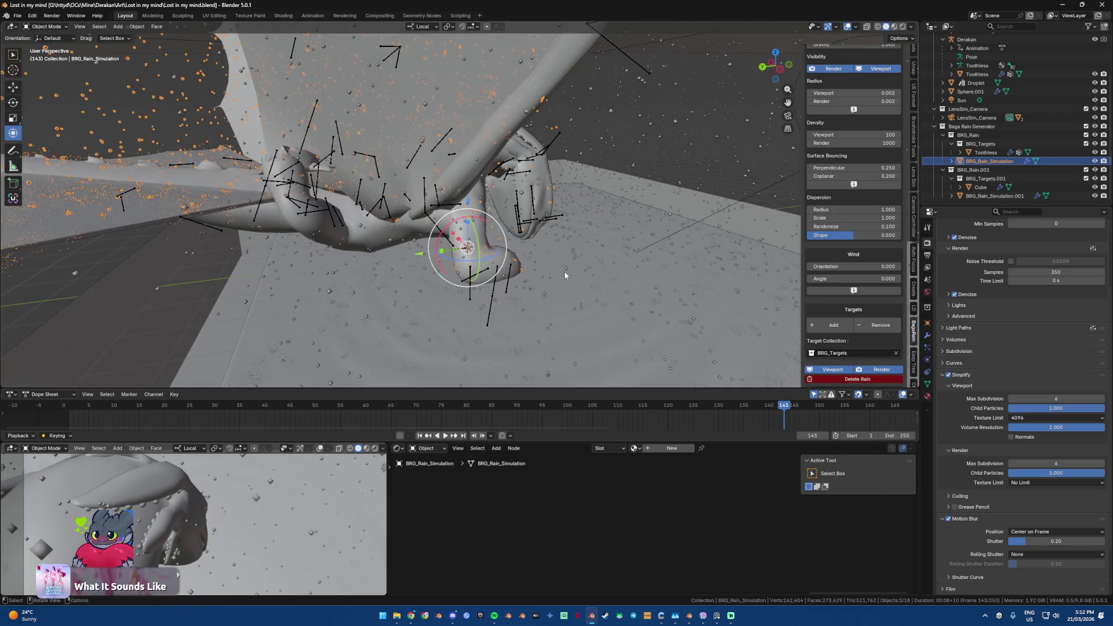
Step: Start a test render of frame 143, cancel it, and select the ground platform Cube
key(F12)
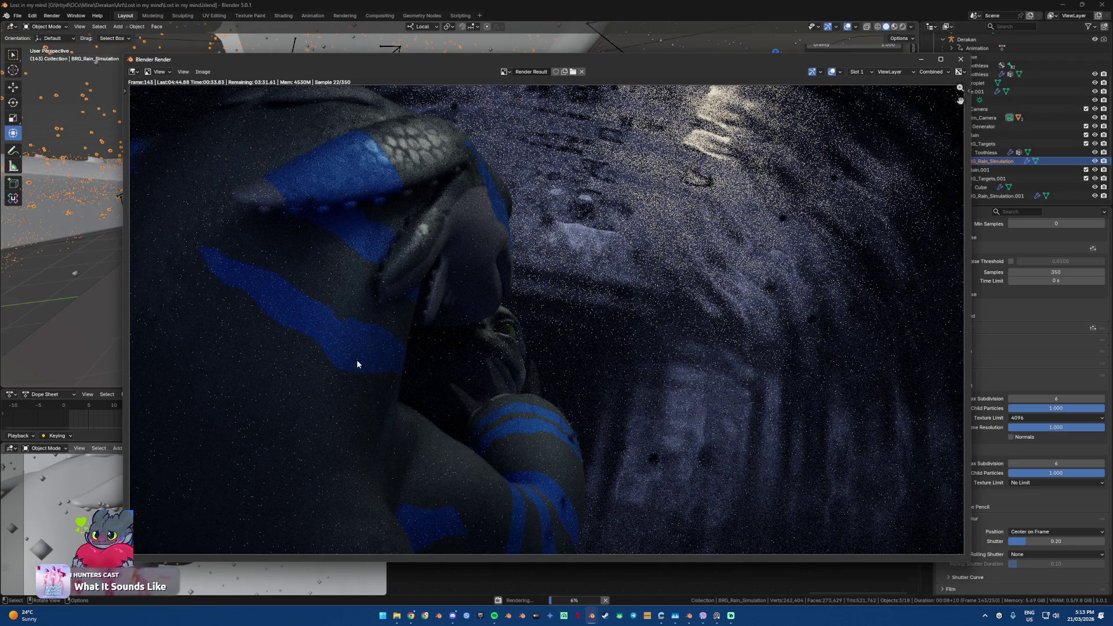
key(Escape)
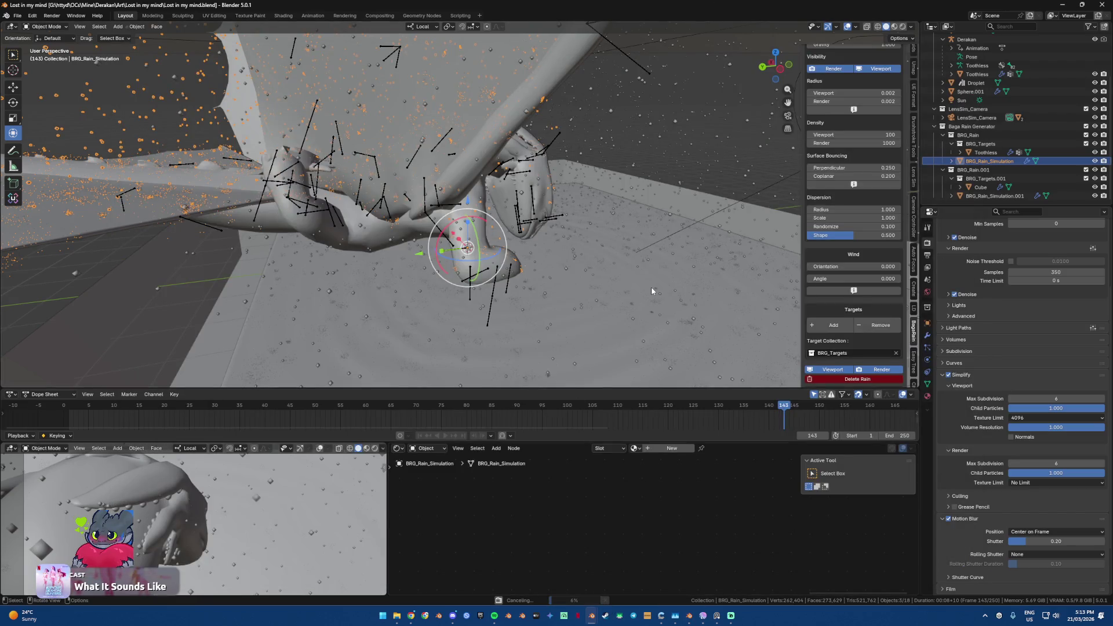
click(651, 288)
Step: Raise the Cube's Subdivision modifier viewport level from 1 to 2
click(927, 335)
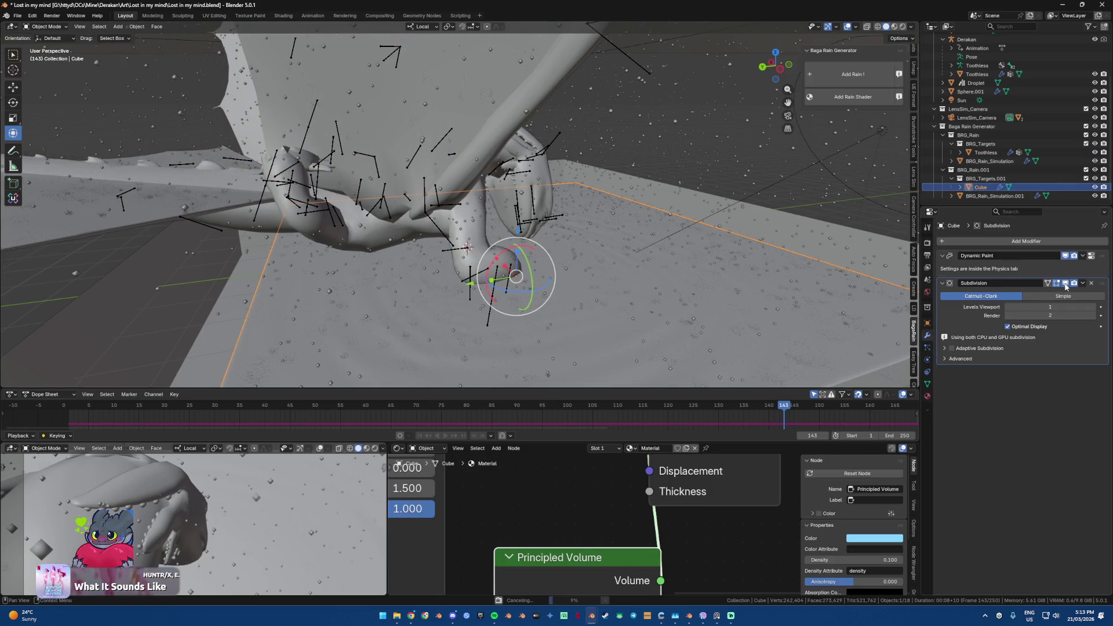
click(1093, 308)
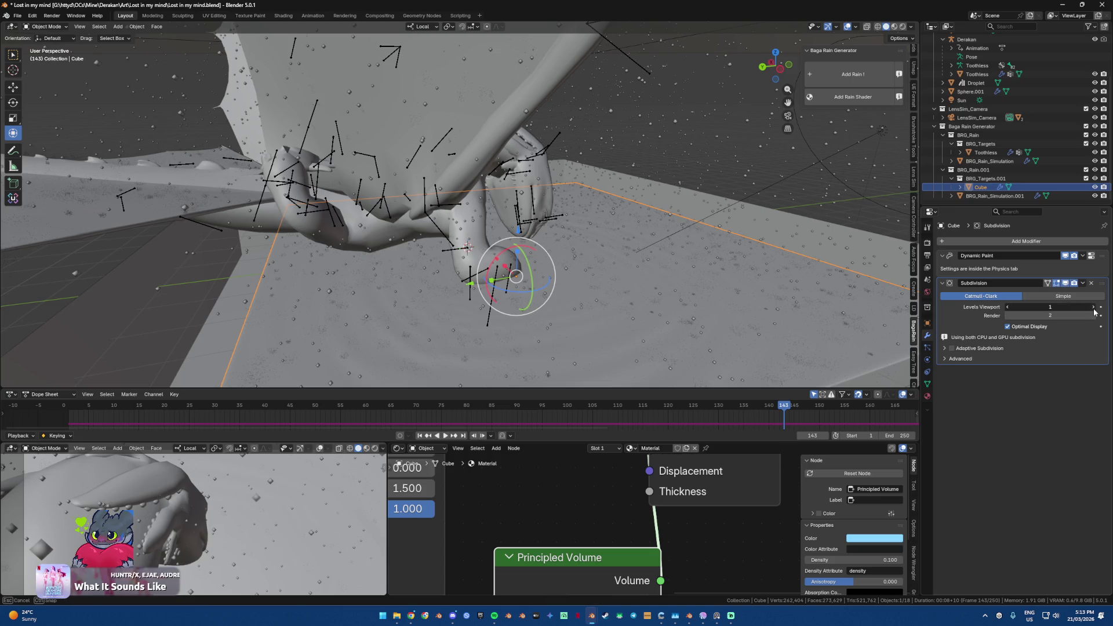
mouse_move(827, 273)
middle_down()
mouse_move(737, 304)
mouse_move(573, 204)
mouse_move(691, 213)
middle_up()
scroll(573, 204, up, 5)
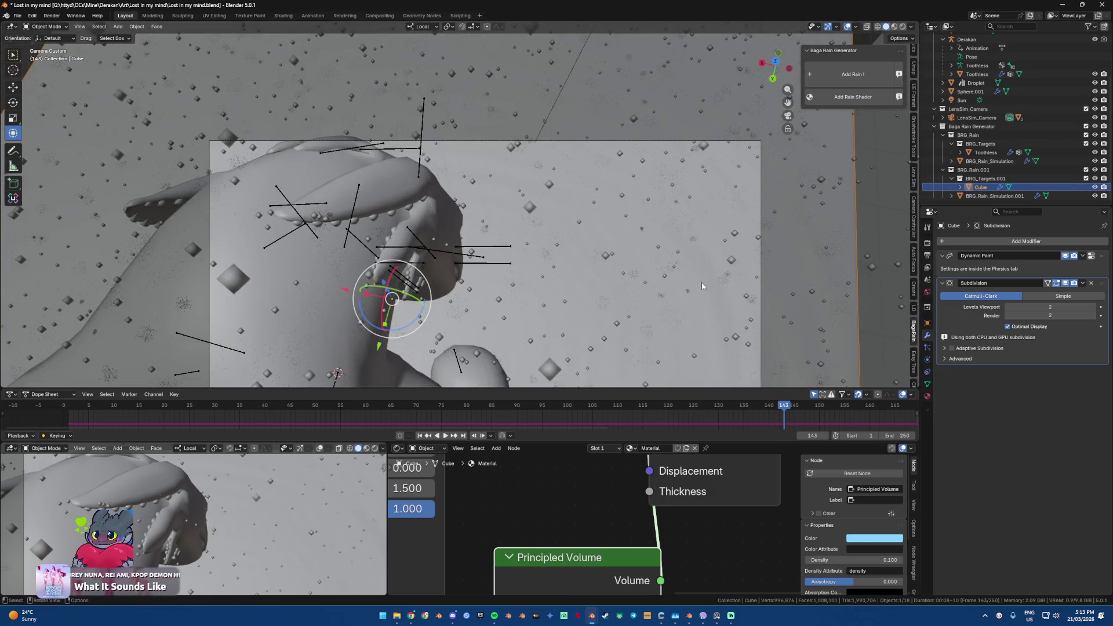
Step: Move the playhead back to frame 118 to view the ripples
click(748, 410)
drag(734, 411, 732, 411)
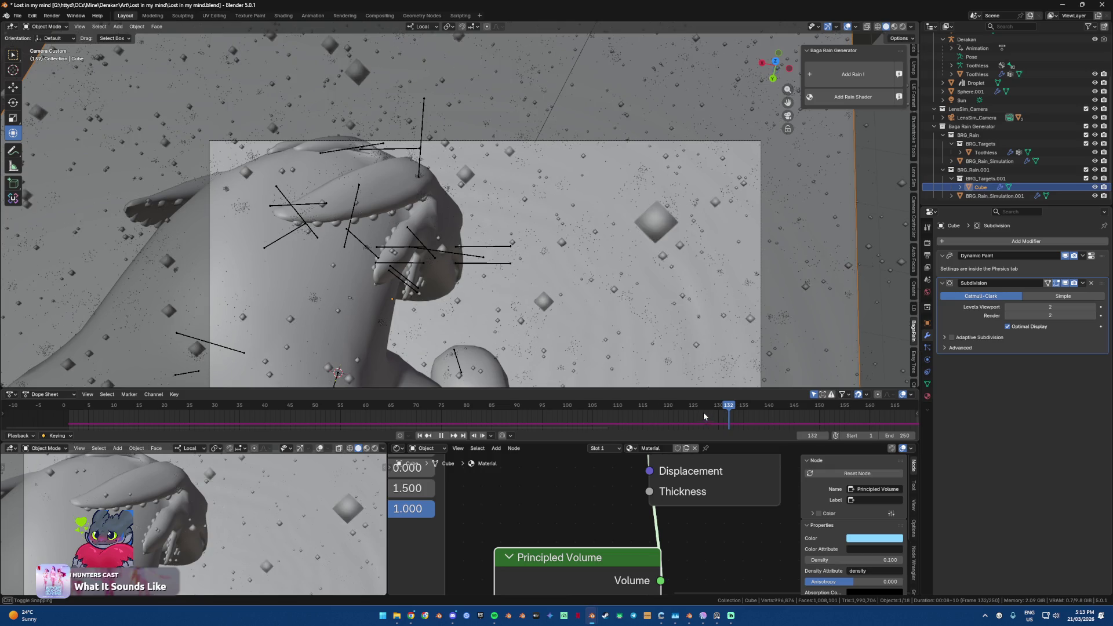
key(space)
click(678, 409)
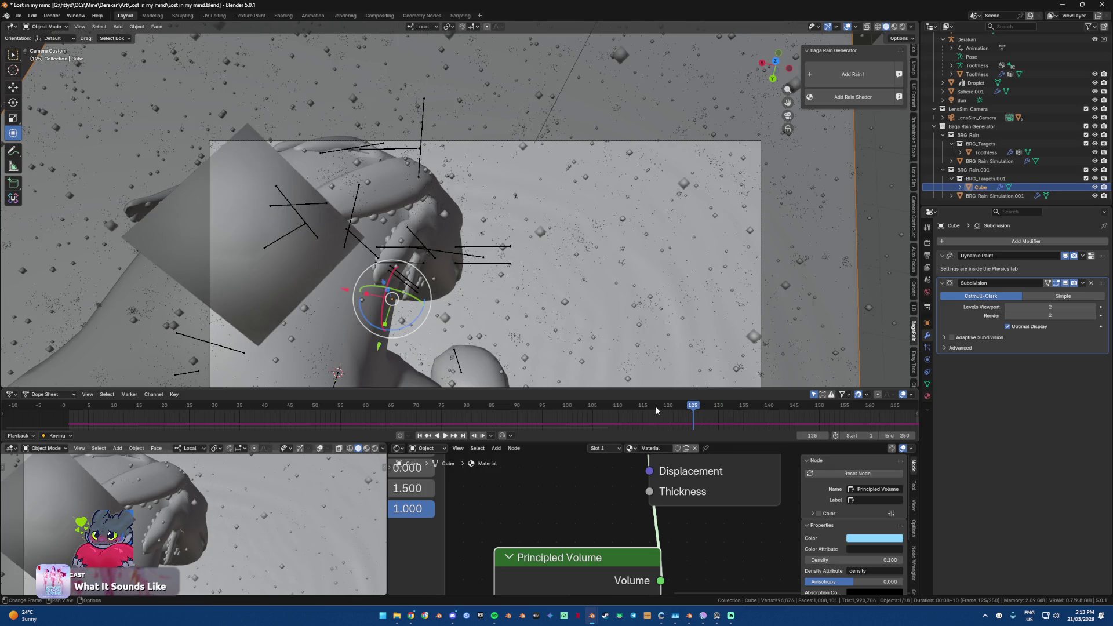
key(Left)
key(Left)
key(Left)
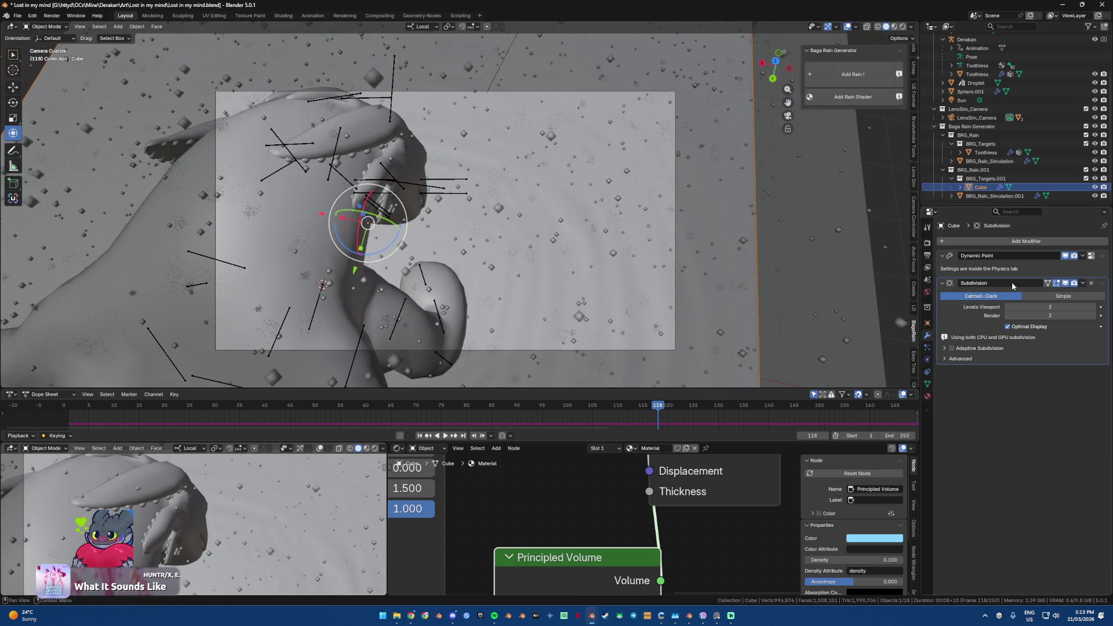
Step: Toggle the Subdivision modifier's viewport display off and on, then render frame 118
click(1065, 283)
click(1066, 284)
mouse_move(533, 243)
middle_down()
mouse_move(545, 239)
mouse_move(499, 278)
middle_up()
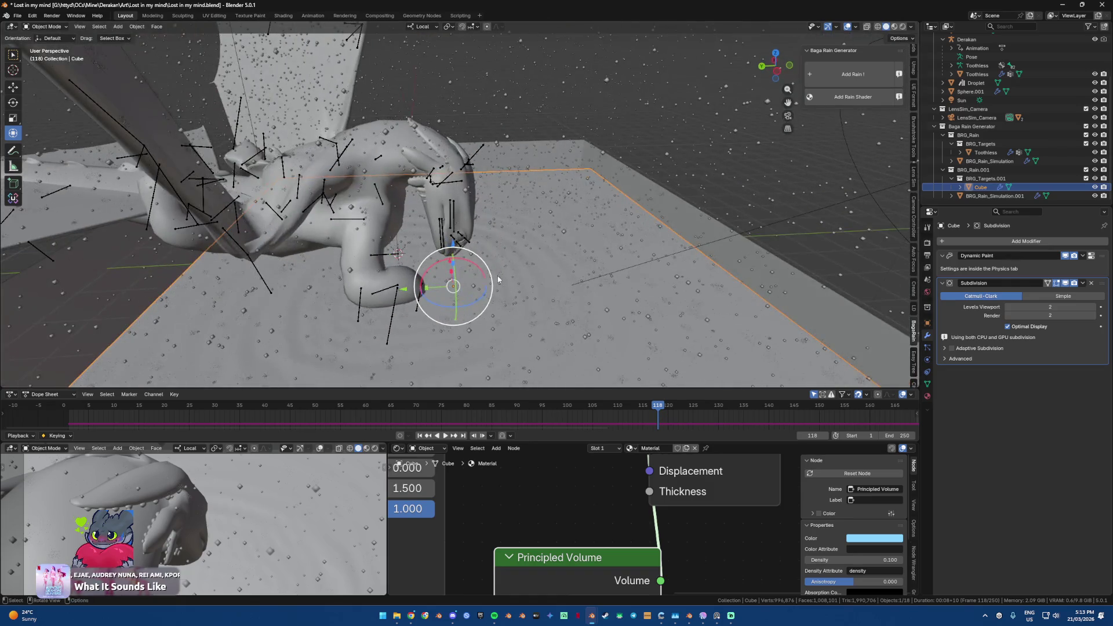
key(F12)
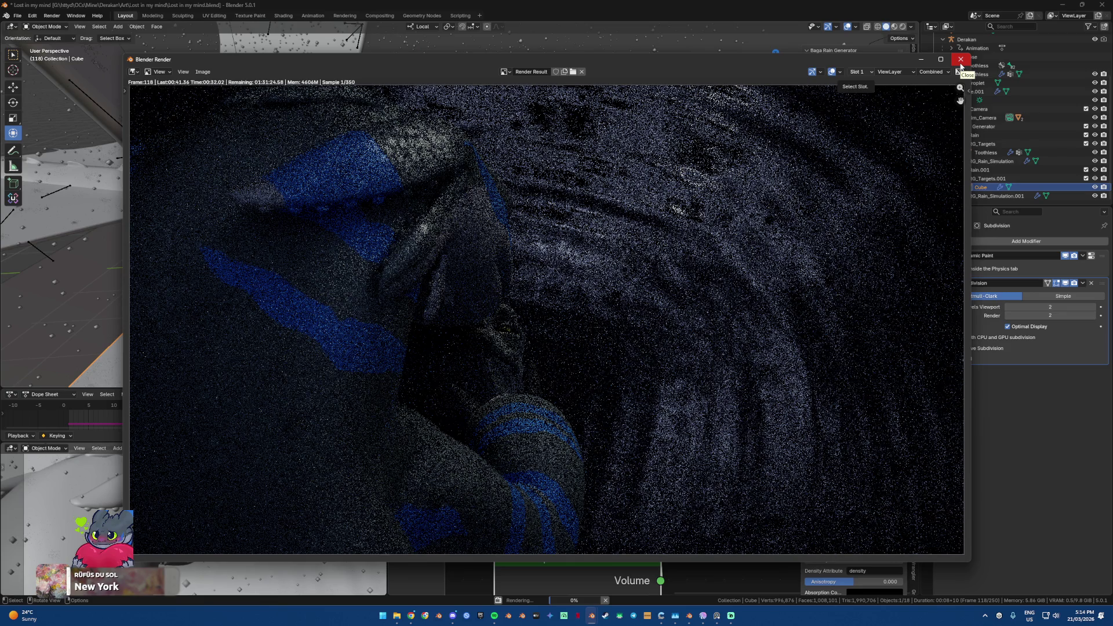
Step: Close the frame 118 test render and delete the Cube's Subdivision modifier
click(961, 60)
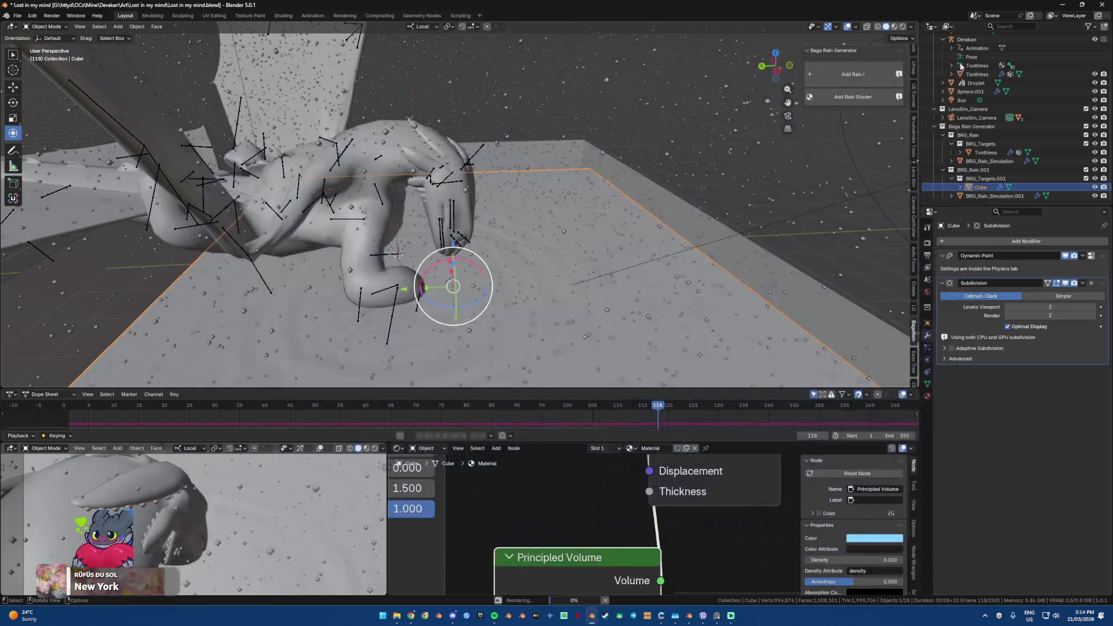
click(1091, 282)
key(F12)
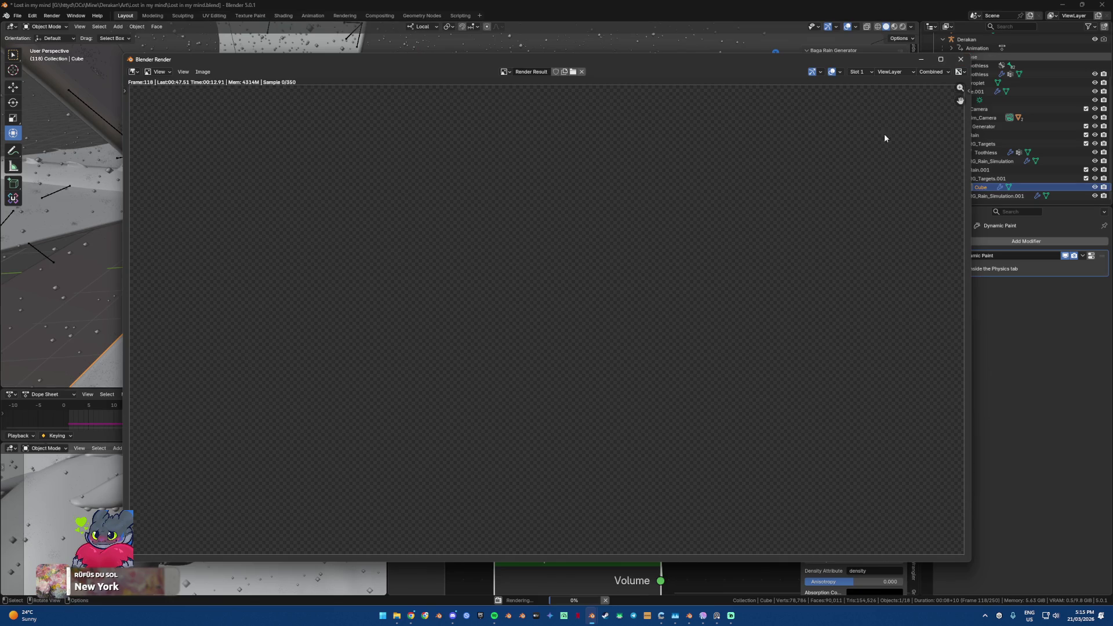
key(Escape)
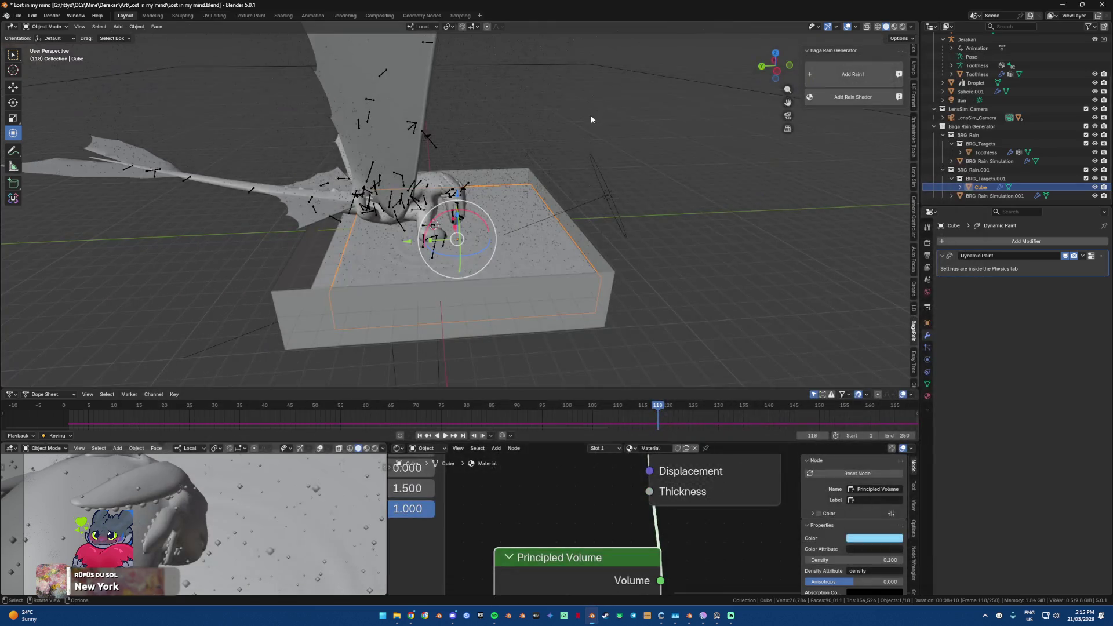
Step: Delete the Cube's Dynamic Paint bake and rebake all dynamics (250 frames)
scroll(527, 311, up, 3)
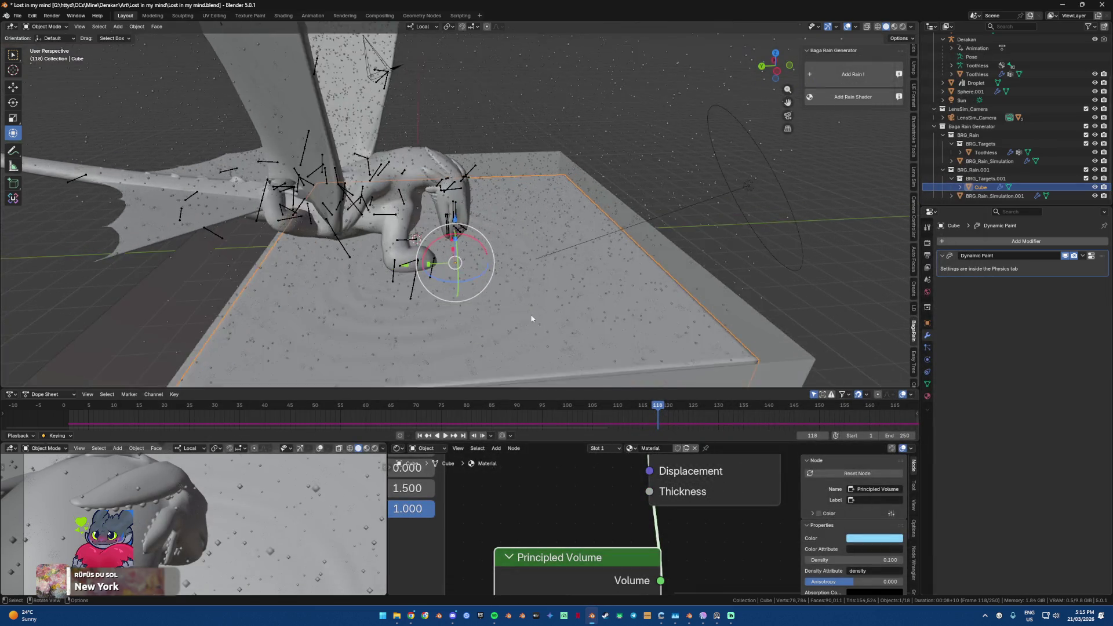
click(1092, 255)
scroll(1067, 405, down, 1)
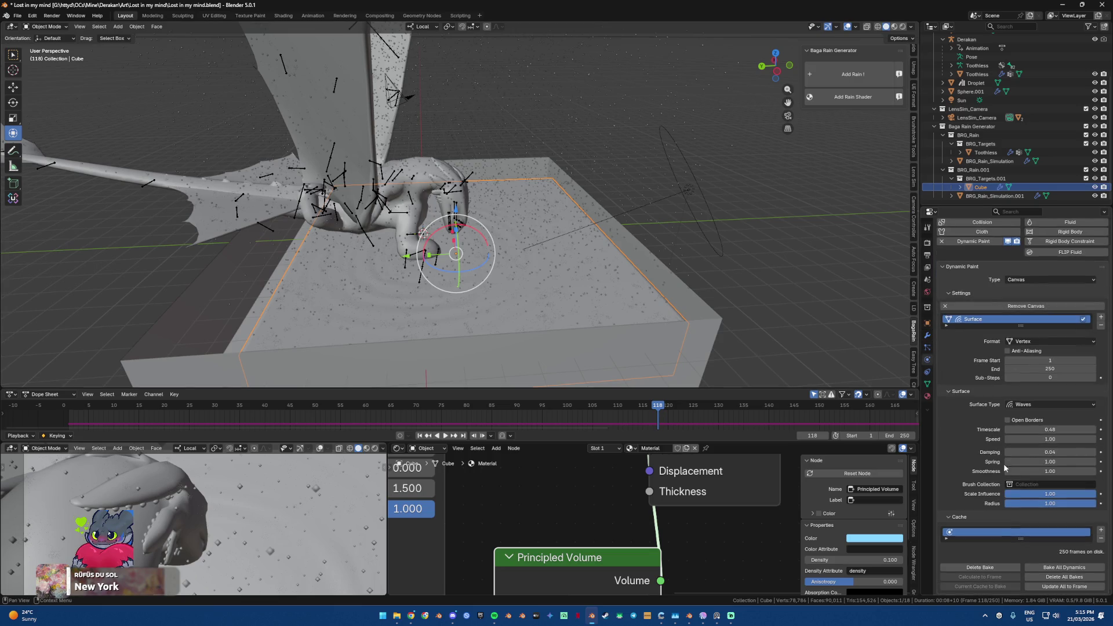
click(1047, 577)
click(1065, 567)
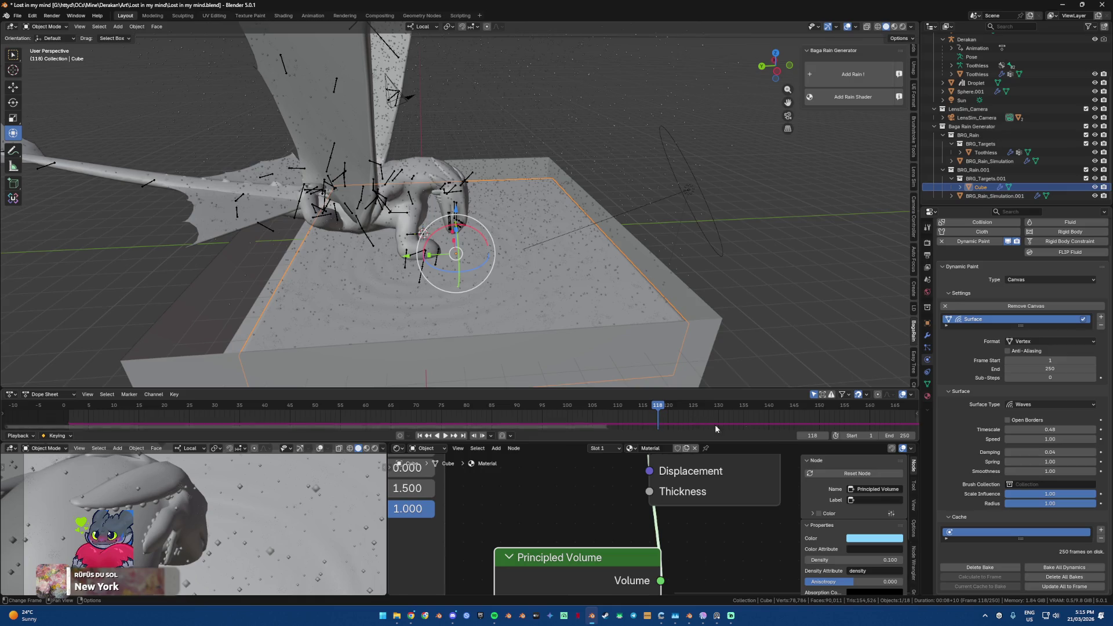
Step: Step back to frame 117 and start a test render of it
click(800, 435)
middle_drag(598, 318, 535, 323)
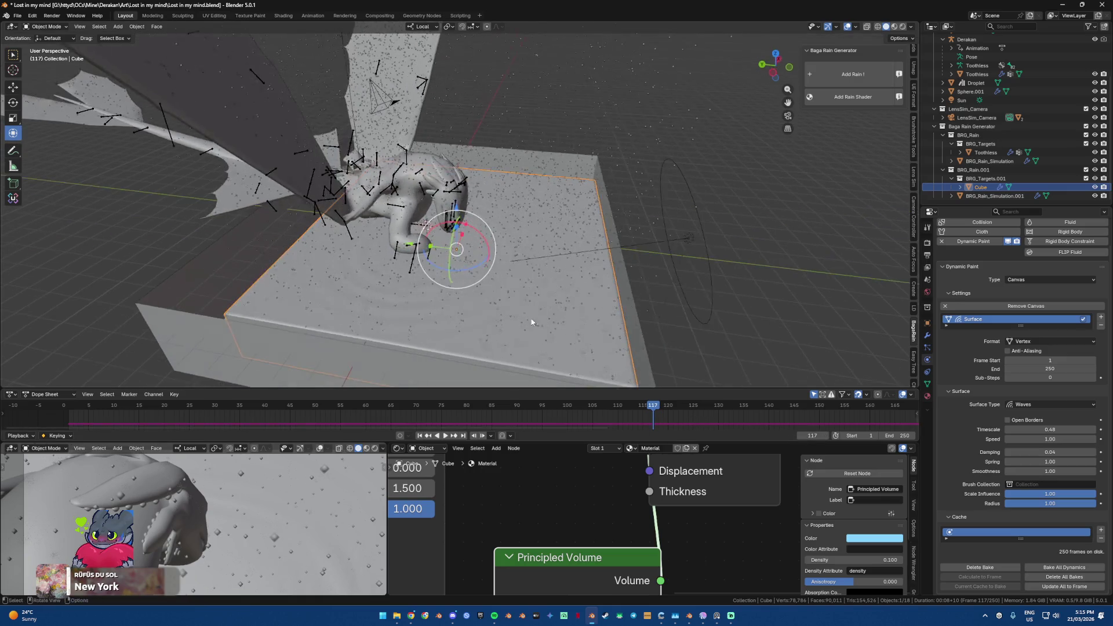
key(F12)
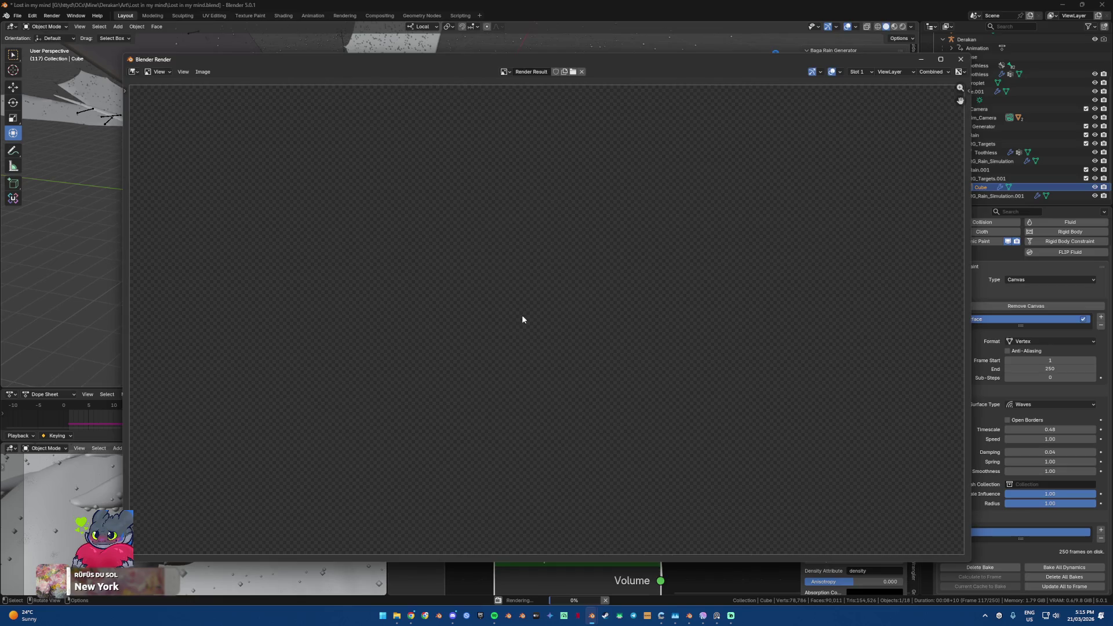
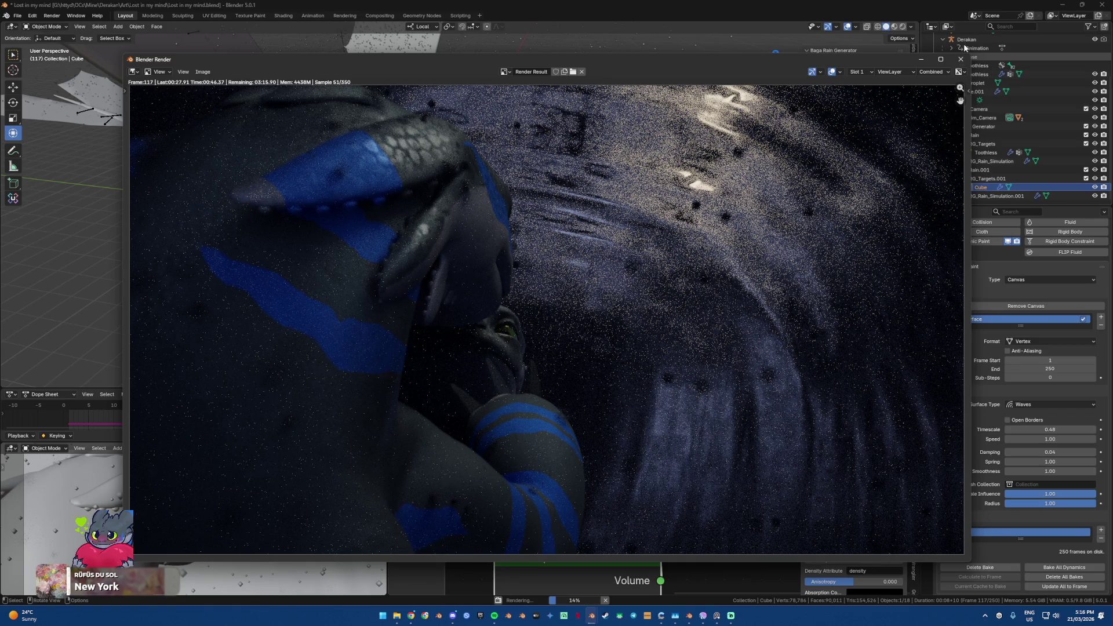
Step: Close the render window, hide Cube and Cube.009, and orbit in close on the dragon
click(961, 59)
scroll(1007, 91, up, 3)
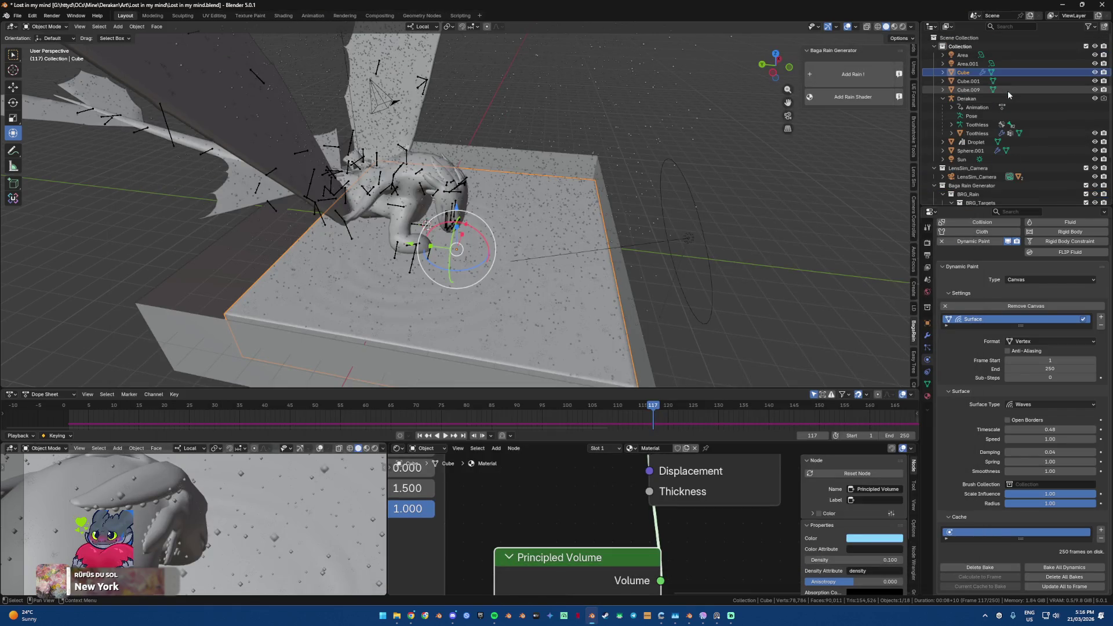
click(1095, 72)
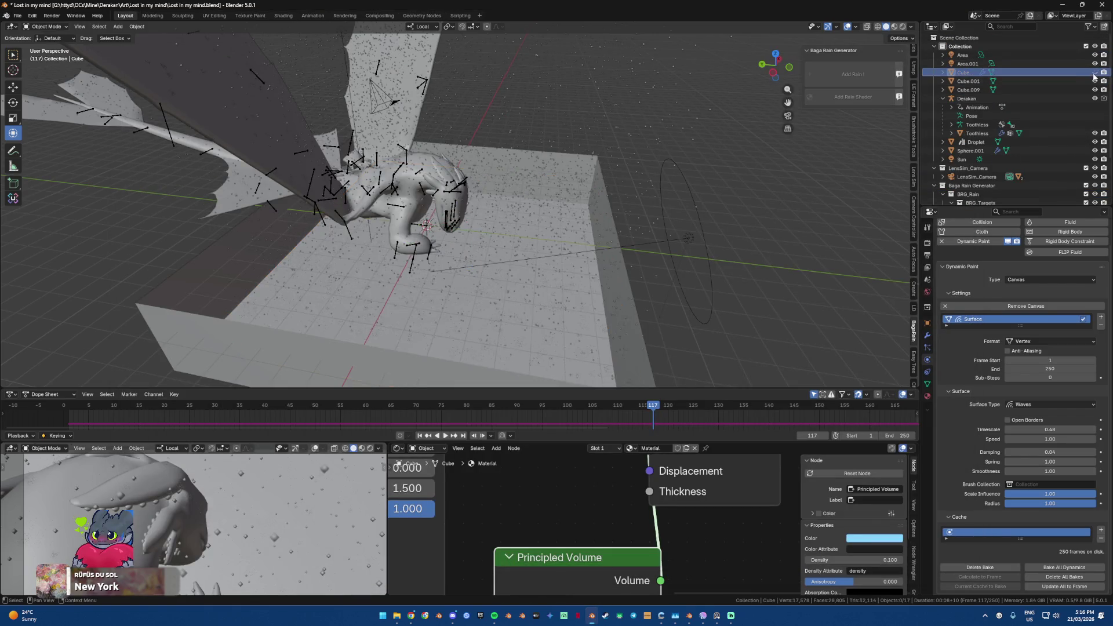
click(1094, 90)
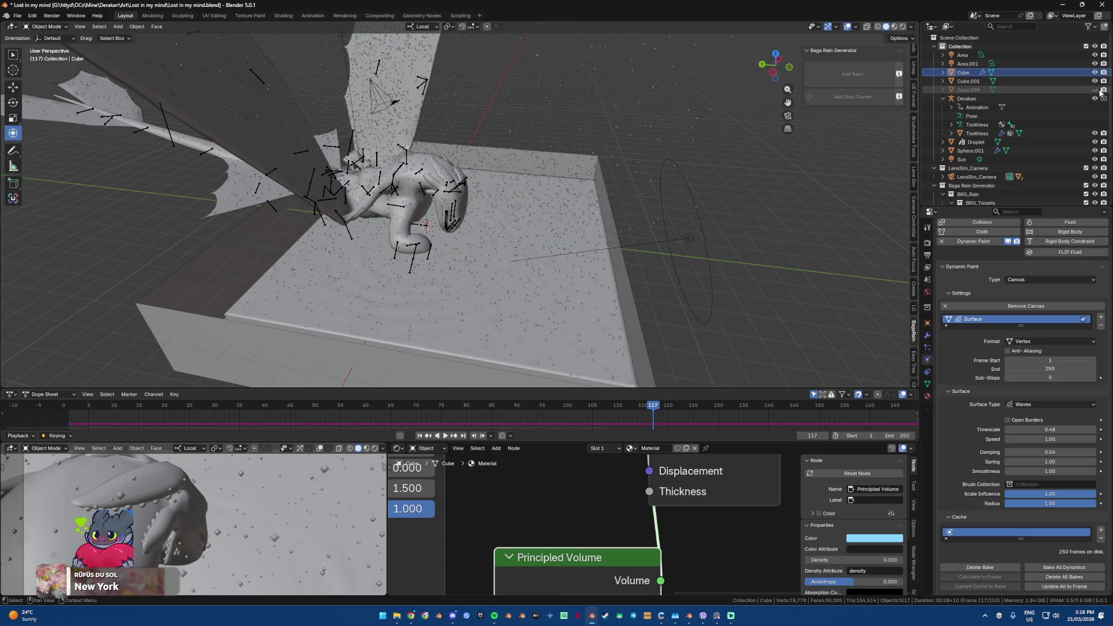
mouse_move(771, 110)
middle_down()
mouse_move(729, 114)
mouse_move(558, 181)
mouse_move(580, 190)
middle_up()
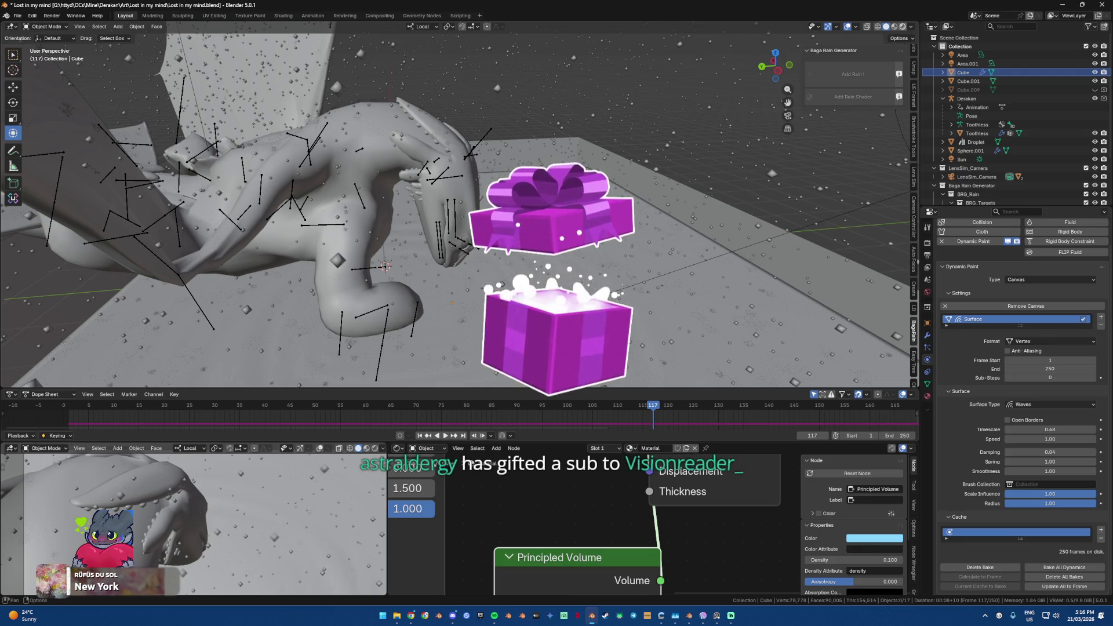
Step: Preview Rendered shading through Camera Custom and select the second rain simulation object
key(z)
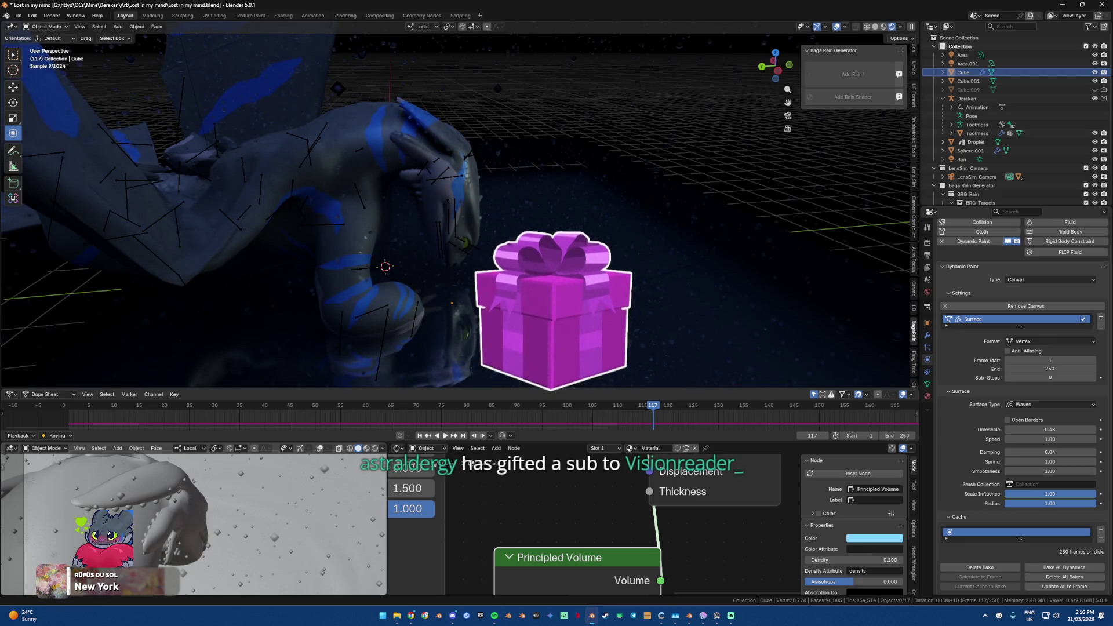
middle_drag(385, 215, 499, 255)
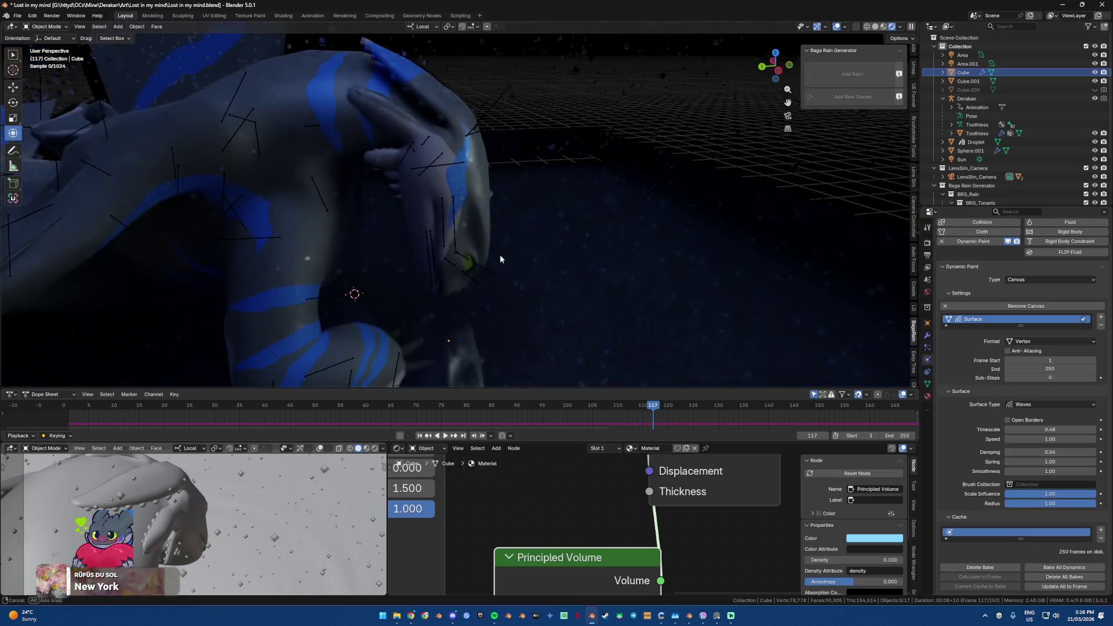
key(KP_0)
scroll(505, 247, up, 3)
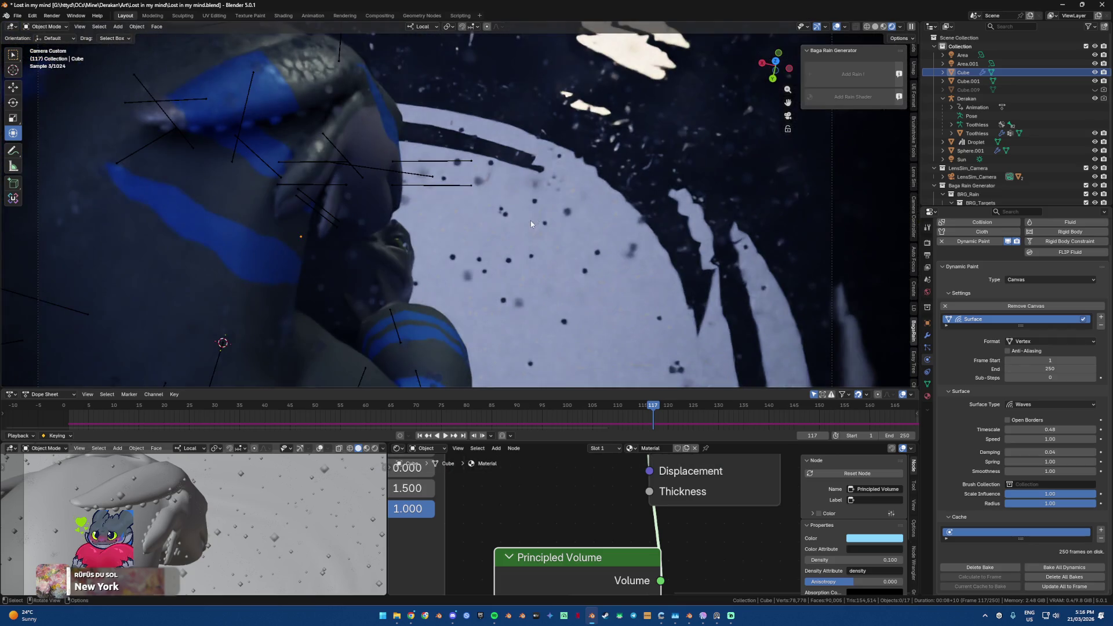
click(538, 201)
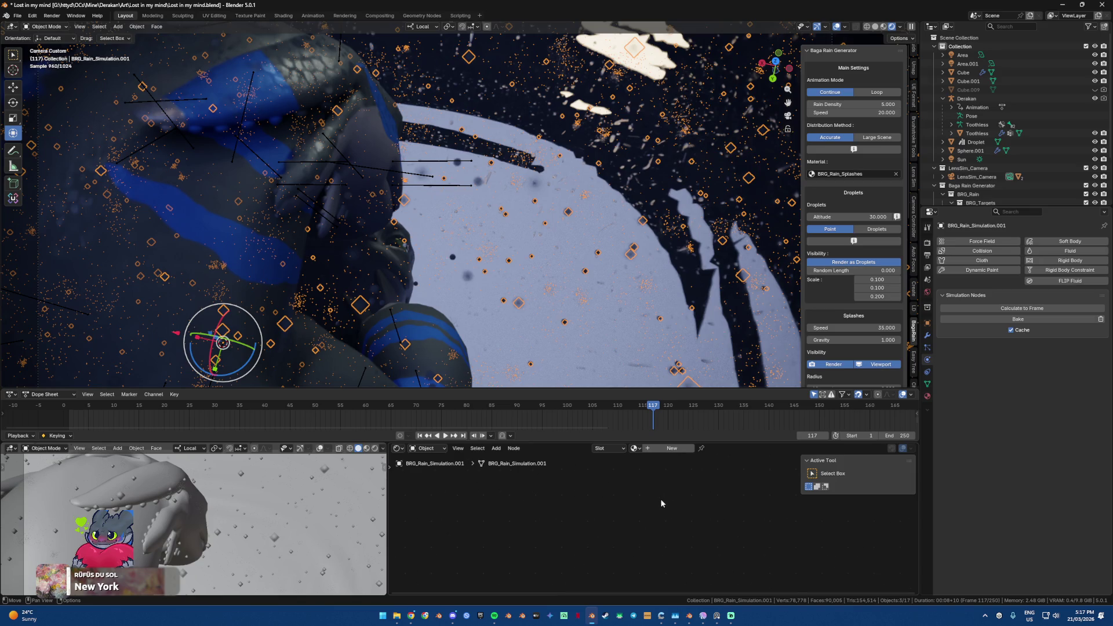
Step: Switch the second rain simulation to streak Droplets and select the BRG_Rain.001 collection
click(866, 232)
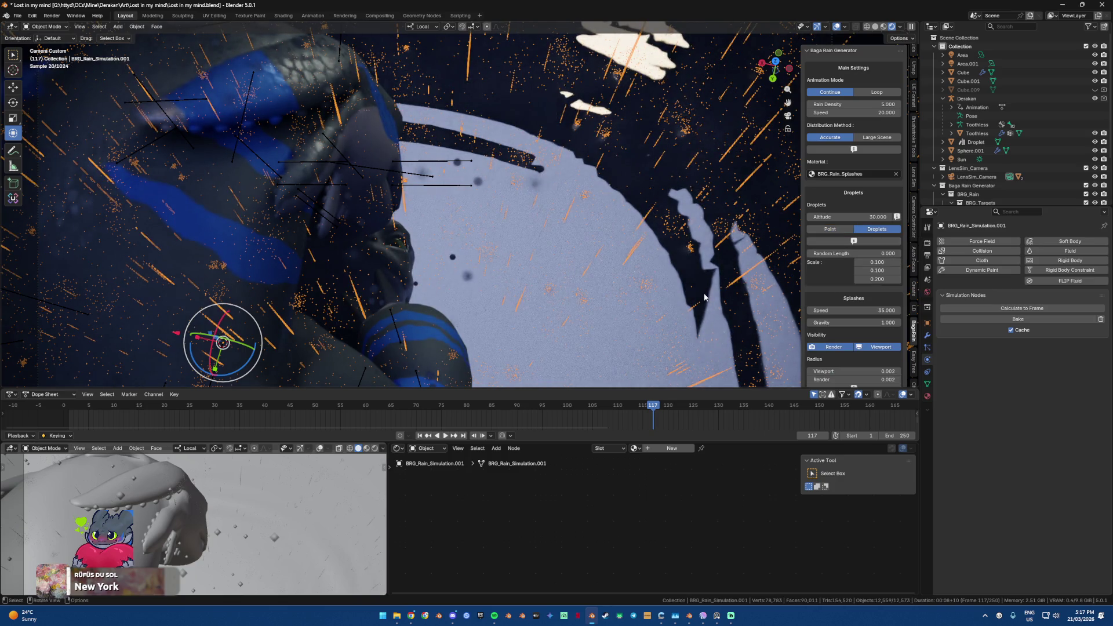
key(alt+a)
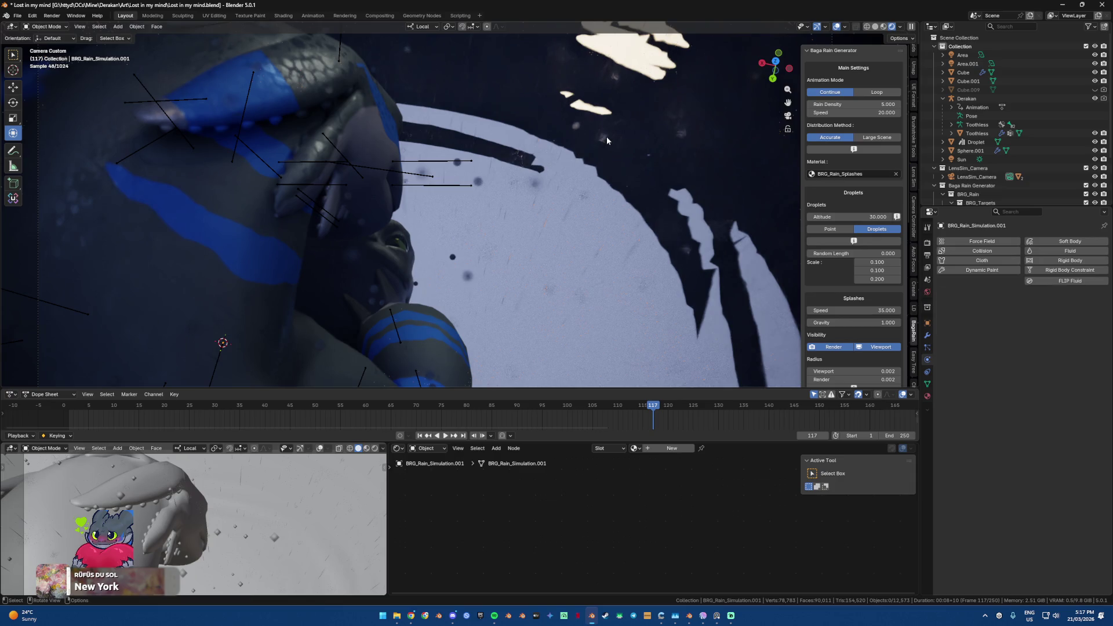
key(a)
scroll(1004, 142, down, 2)
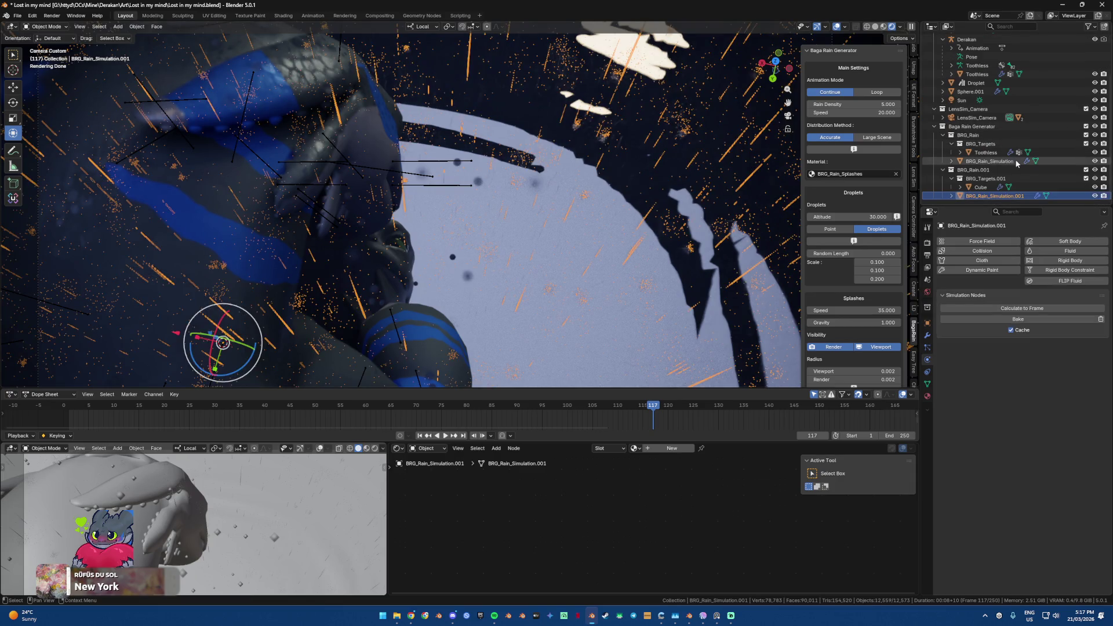
click(994, 169)
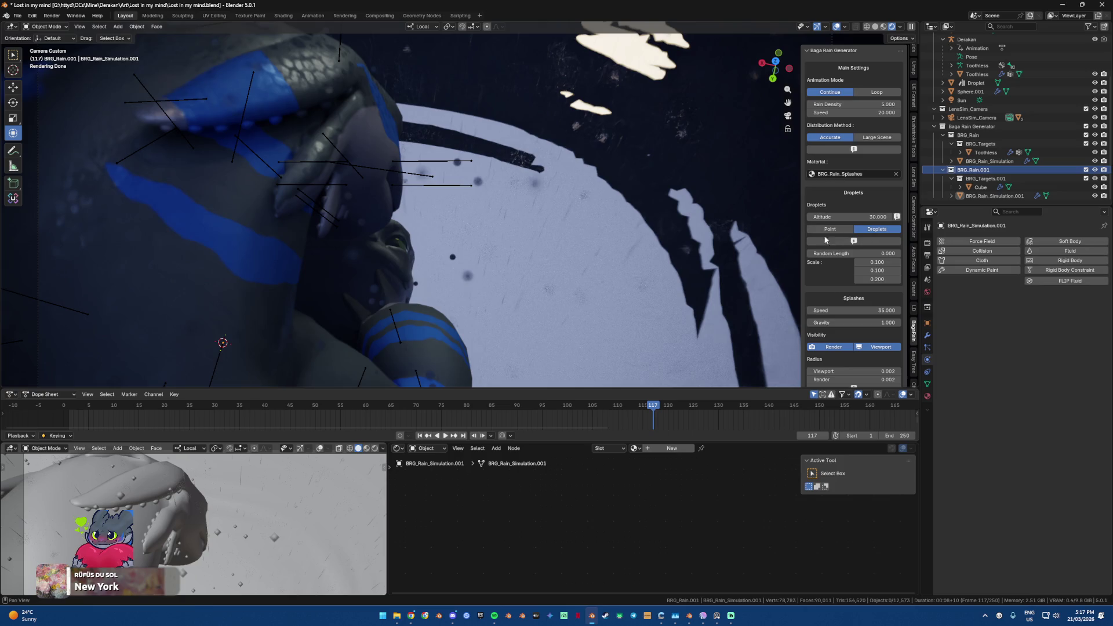
Step: Return the viewport to Solid shading, adjust the view, and start an F12 render
scroll(460, 263, down, 3)
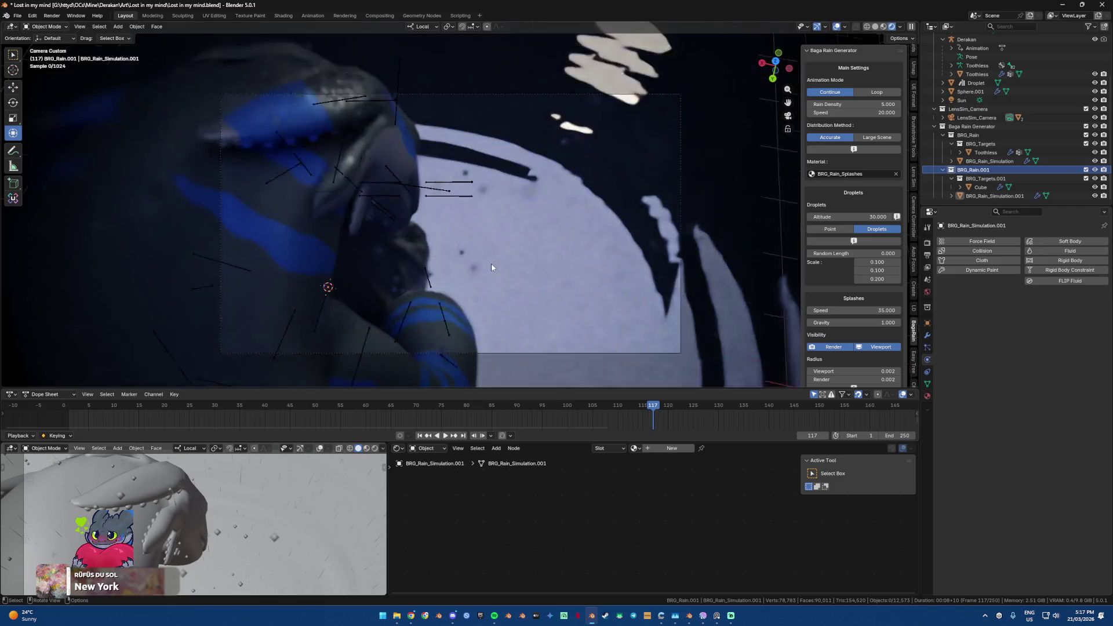
scroll(491, 267, down, 3)
click(875, 27)
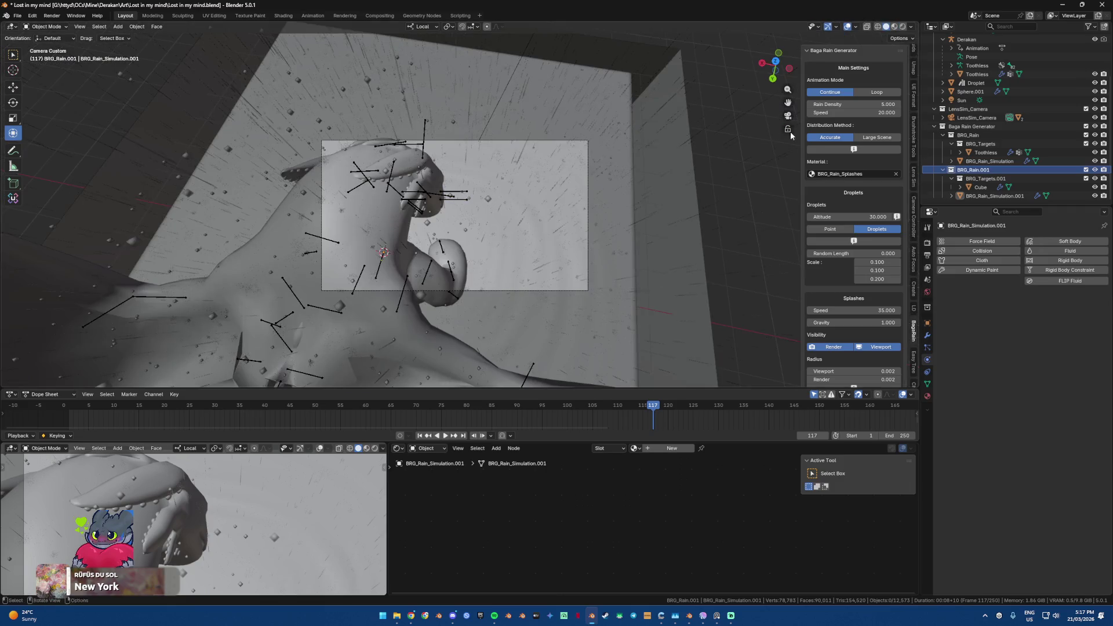
shift+middle_drag(805, 122, 704, 183)
scroll(1012, 140, up, 5)
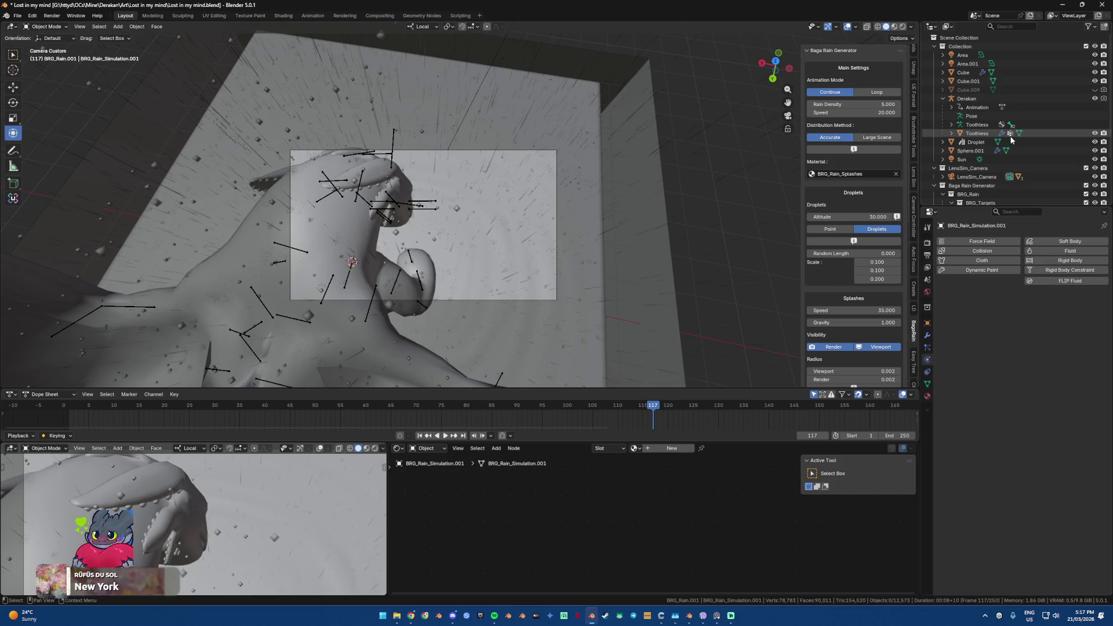
key(F12)
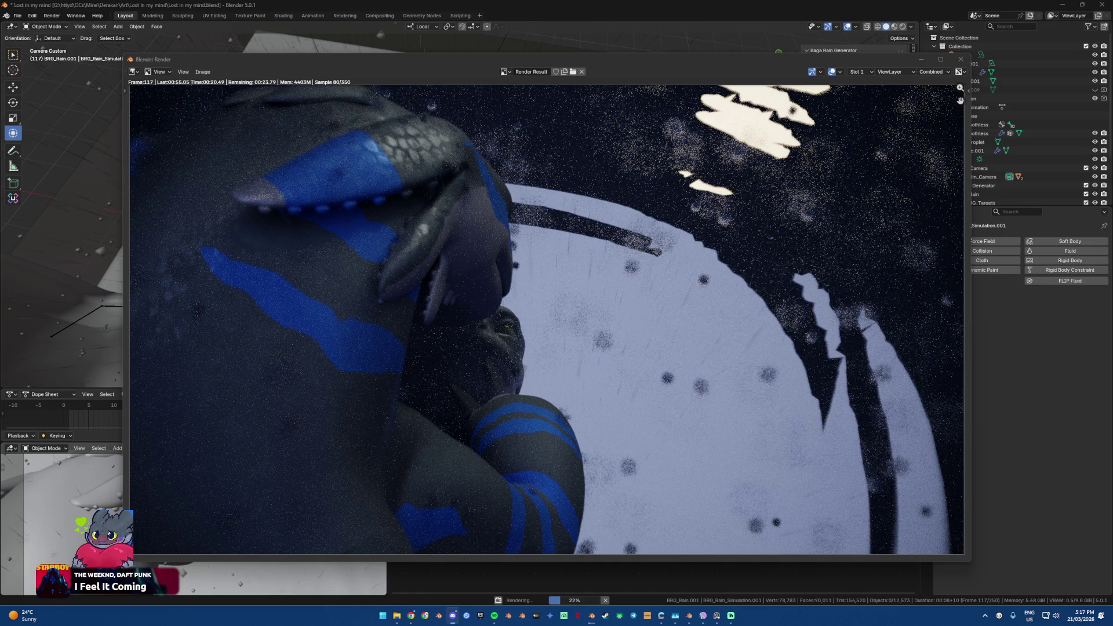
Step: Cancel the running test render with Esc, close its window, and refocus Blender
click(291, 382)
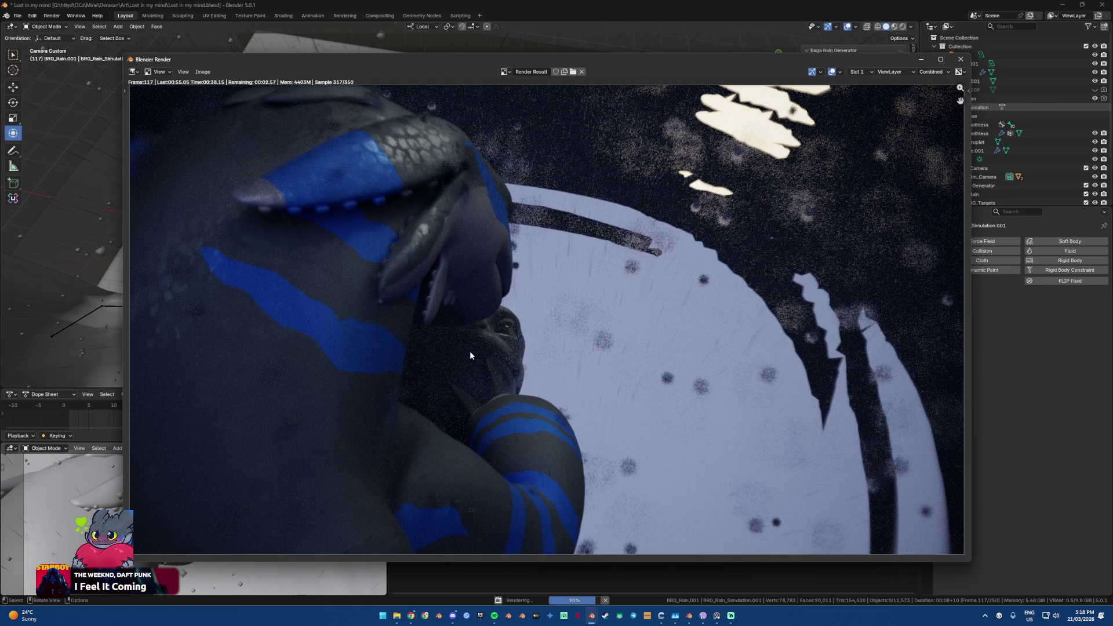
key(Escape)
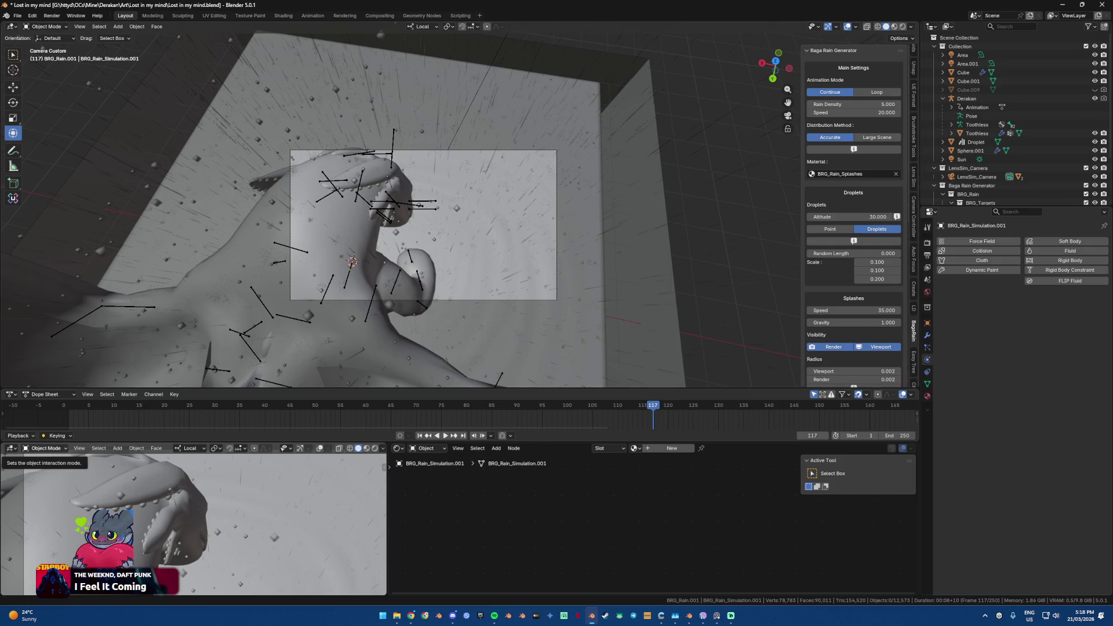
key(alt+Tab)
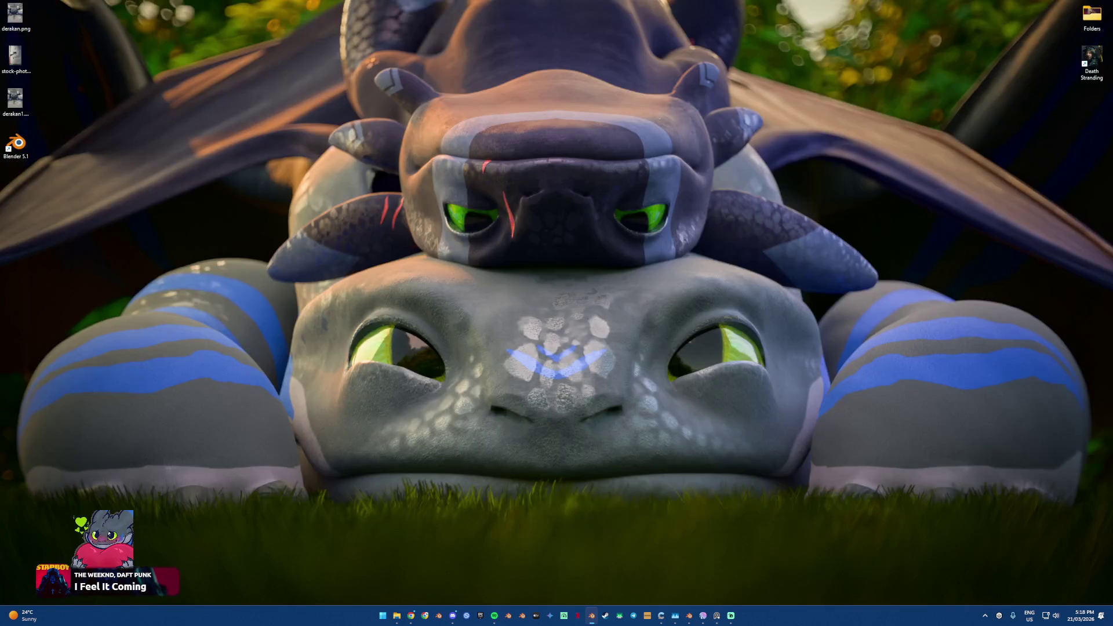
Step: Select the first rain simulation and switch its rain to streak Droplets
scroll(370, 235, up, 1)
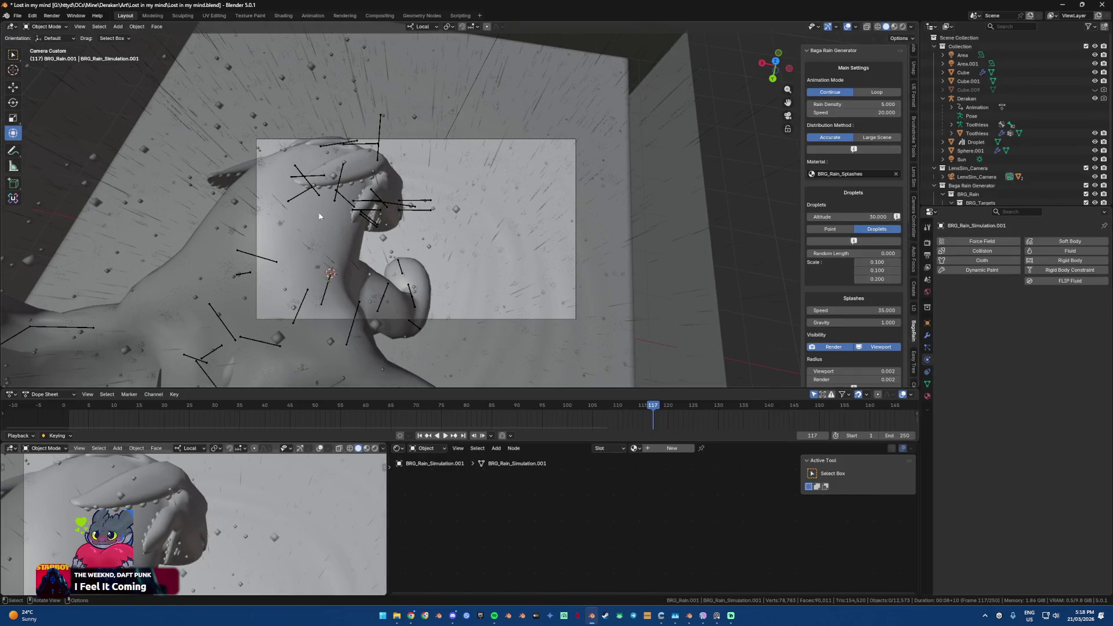
click(322, 211)
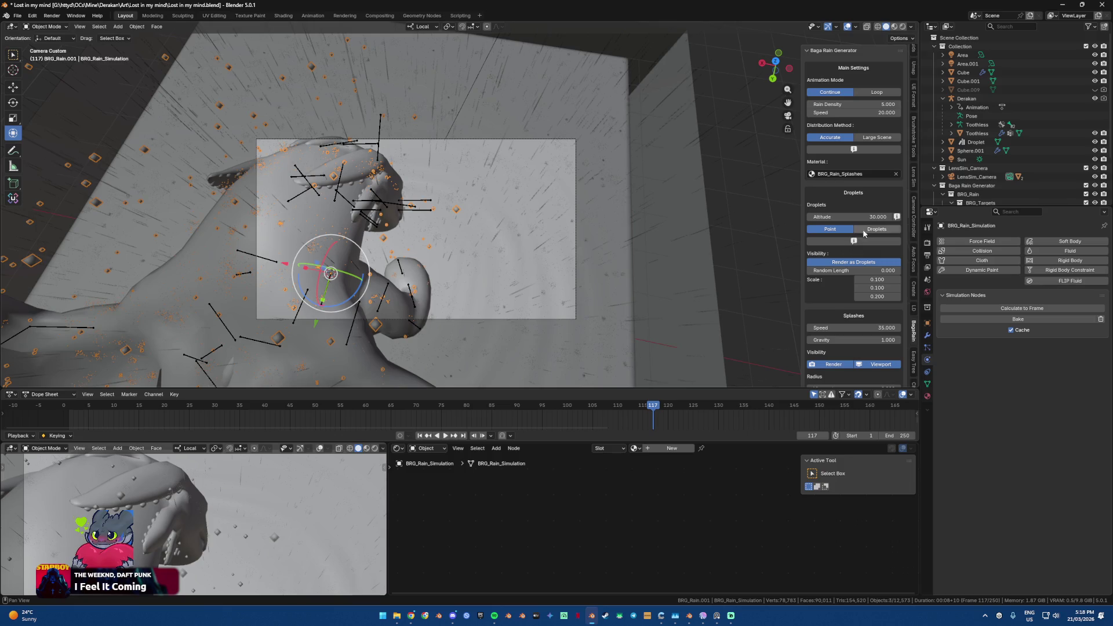
click(876, 229)
Step: Render a quick F12 camera frame, close it, and orbit out of camera view
shift+middle_drag(336, 213, 386, 224)
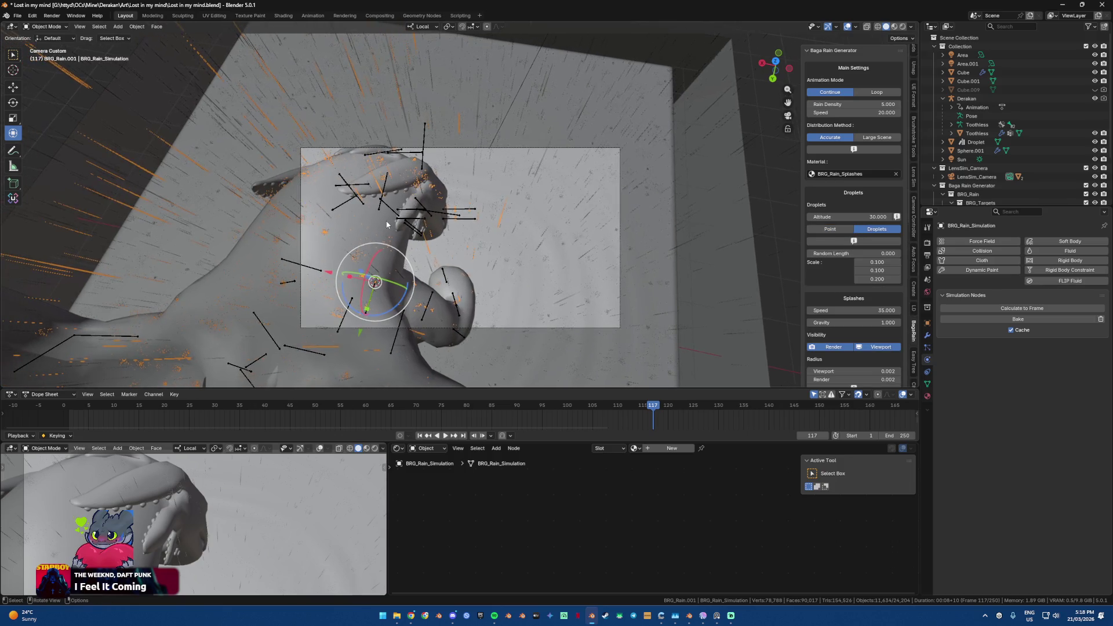
scroll(387, 224, up, 3)
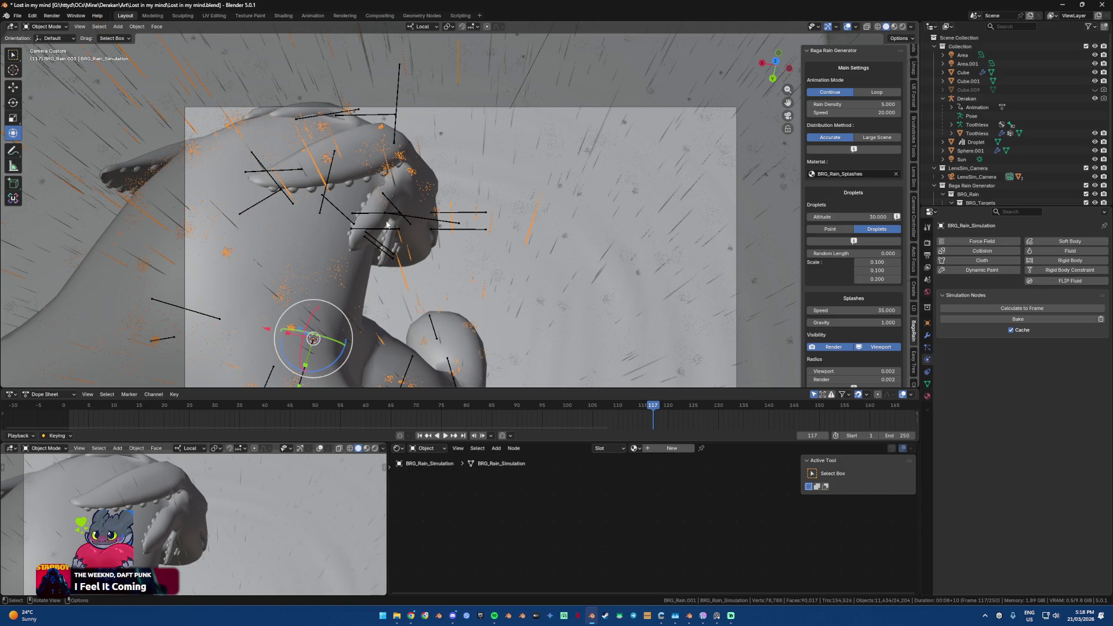
key(F12)
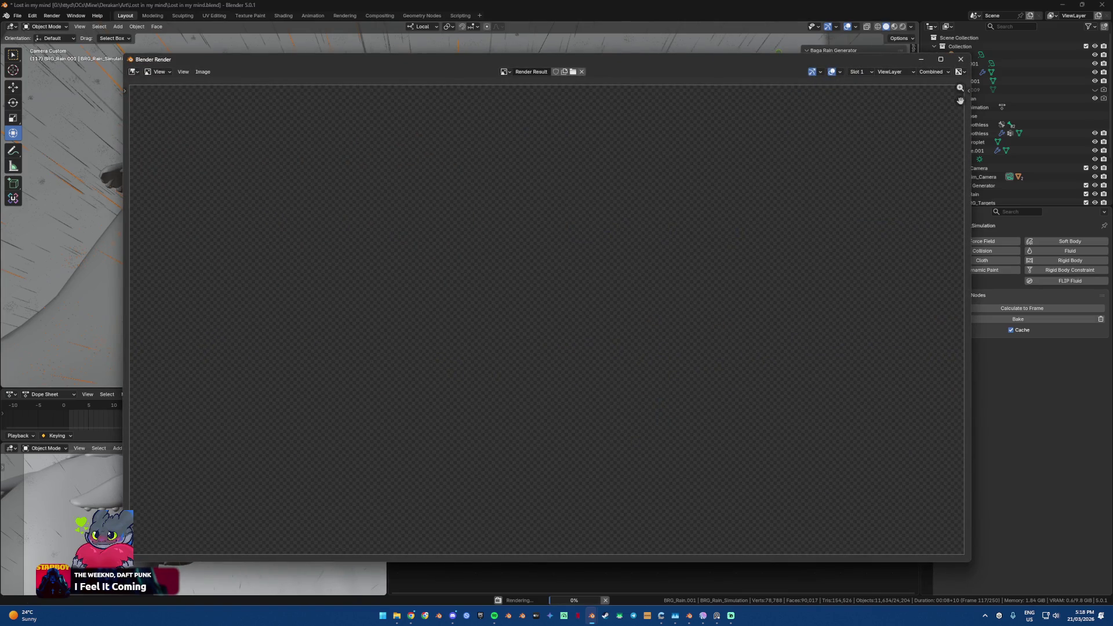
key(alt+Tab)
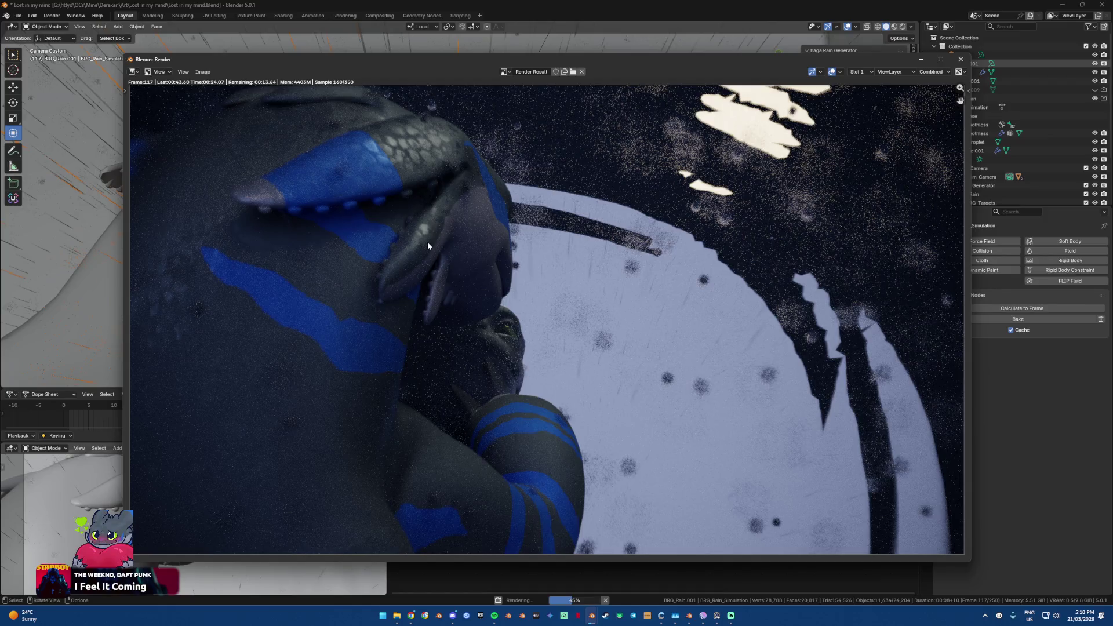
key(Escape)
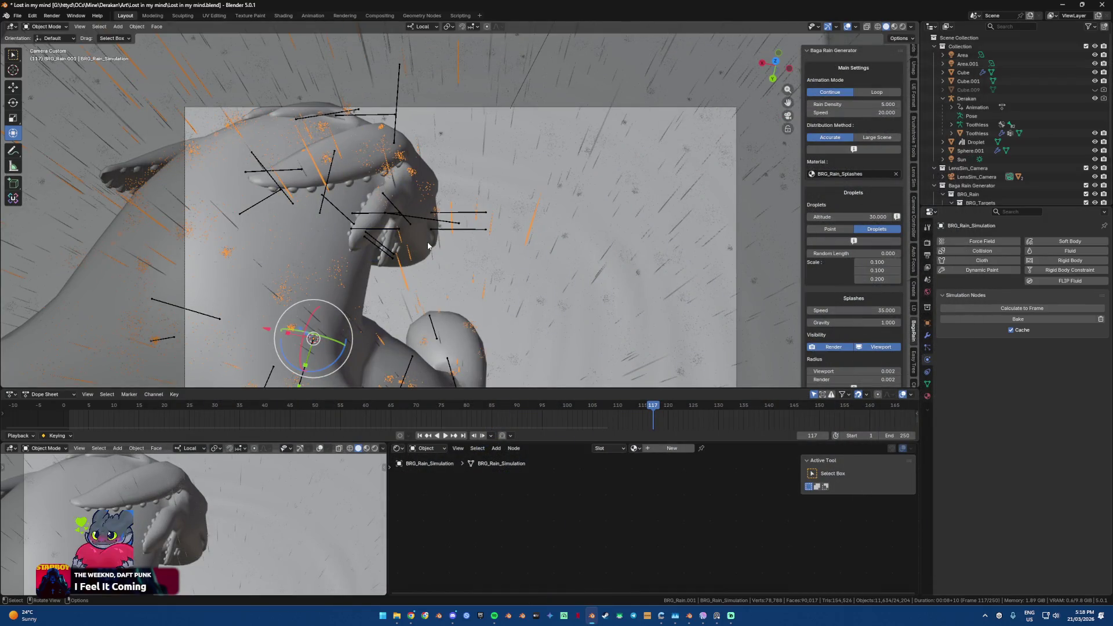
mouse_move(428, 246)
middle_down()
mouse_move(463, 294)
mouse_move(545, 311)
mouse_move(492, 306)
mouse_move(510, 307)
middle_up()
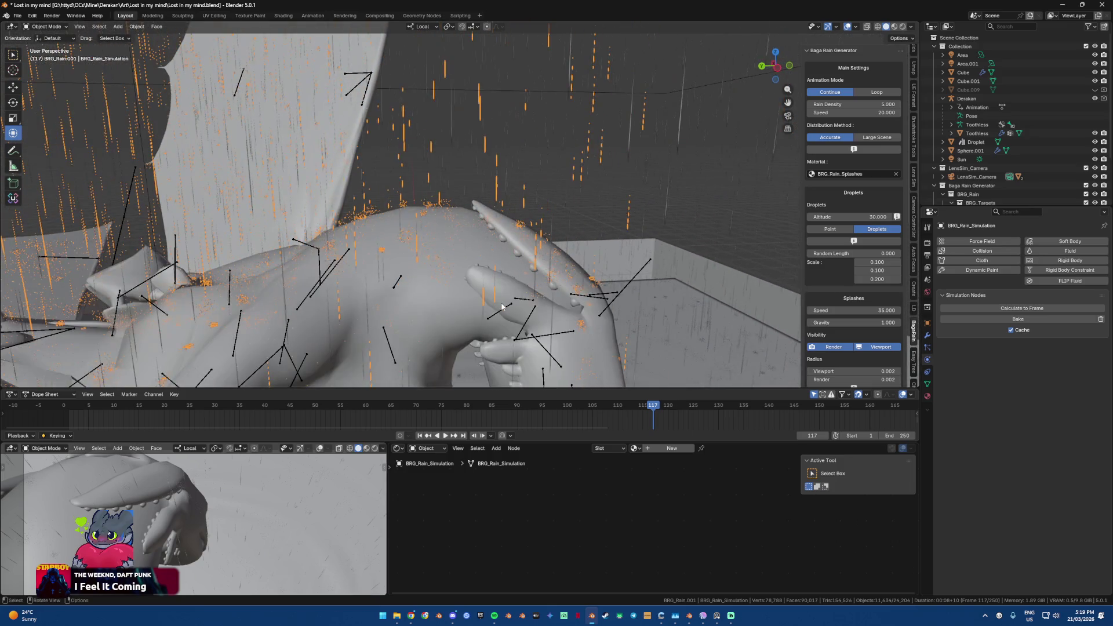
Step: Paste a copy of the rain simulation, then undo the paste
scroll(826, 338, down, 3)
scroll(825, 339, down, 2)
scroll(826, 339, down, 3)
scroll(825, 339, down, 4)
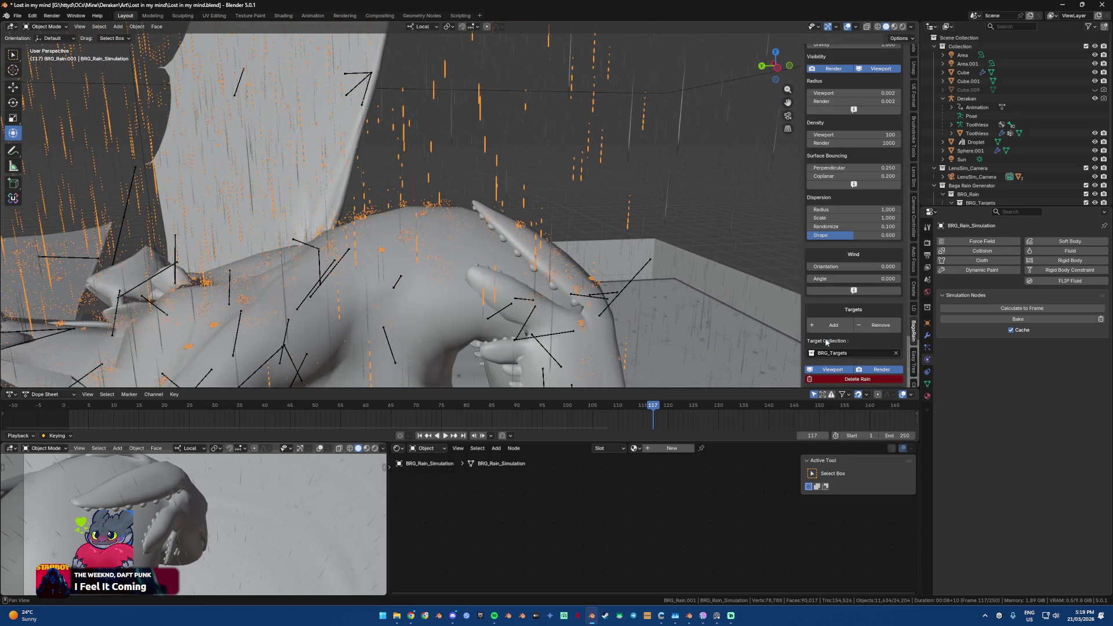
scroll(825, 338, down, 1)
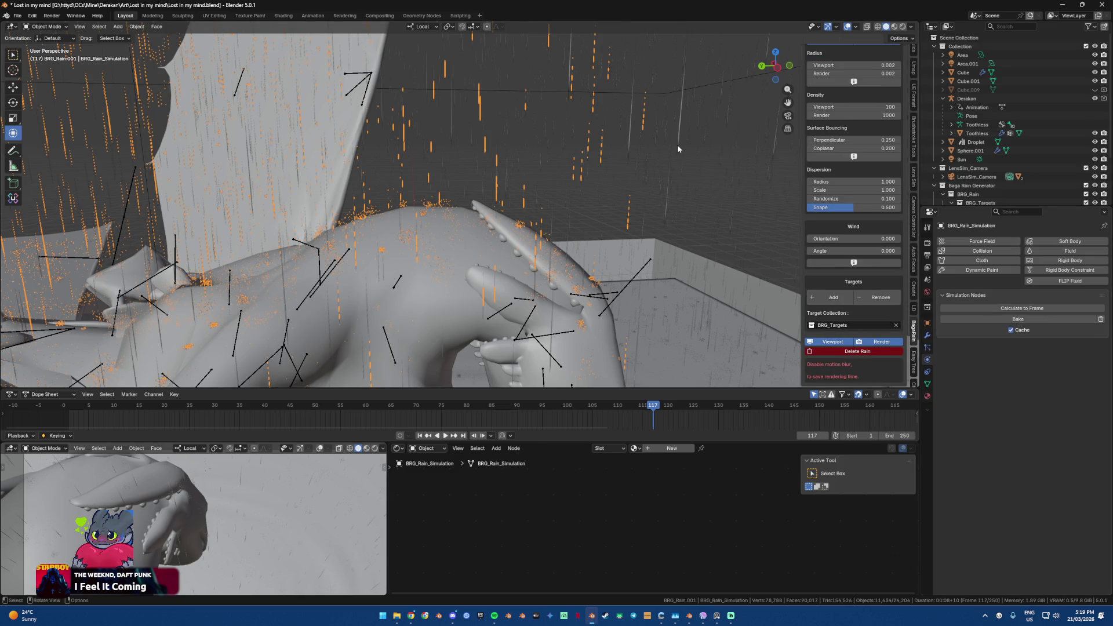
key(ctrl+v)
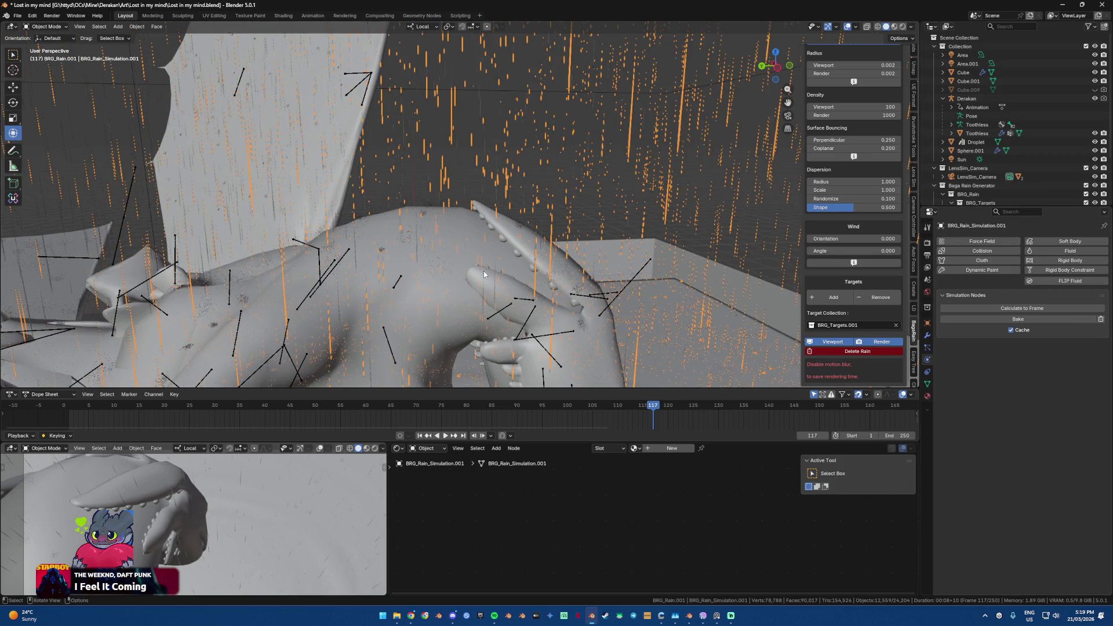
key(ctrl+z)
Step: Set the rain Density to 15 on both rain layers
scroll(851, 159, up, 5)
scroll(850, 159, up, 4)
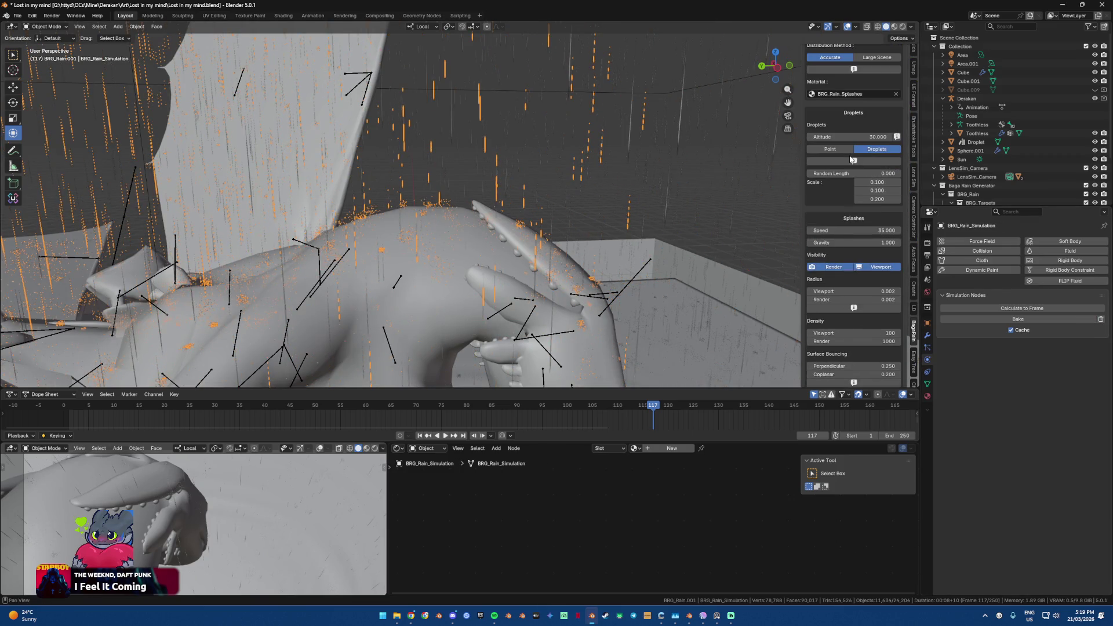
scroll(847, 191, up, 4)
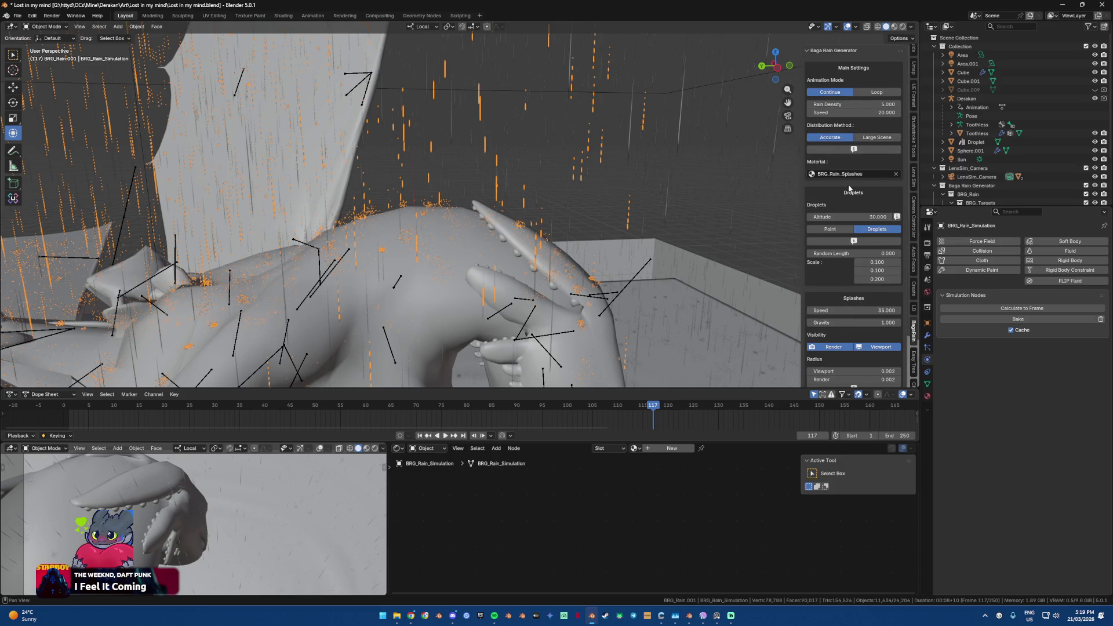
click(873, 104)
text(10)
key(Return)
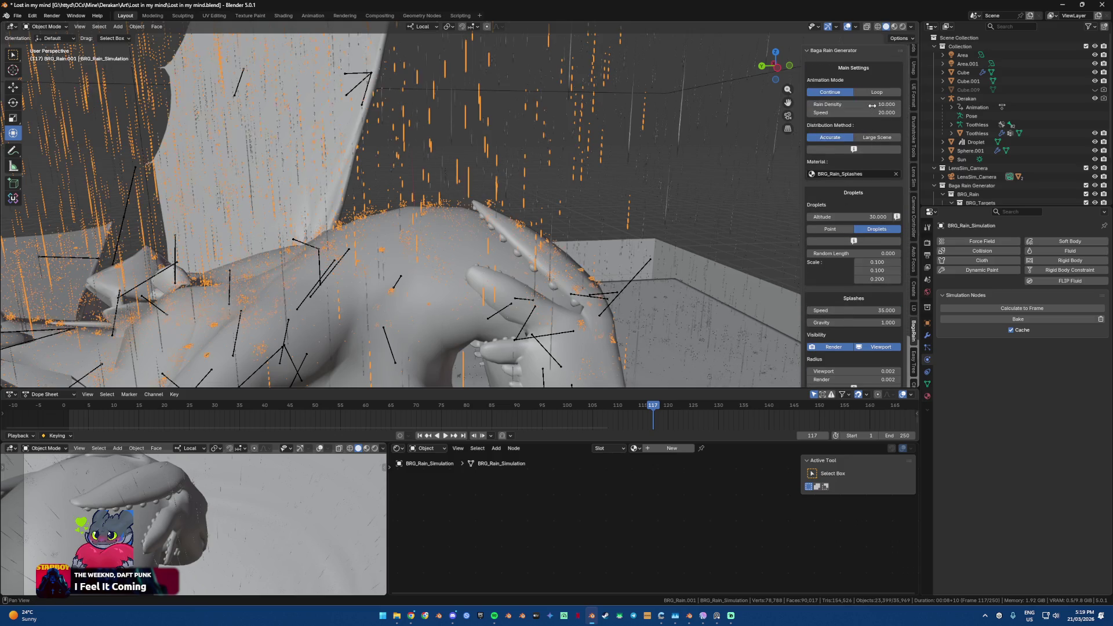
click(869, 105)
text(15)
key(Return)
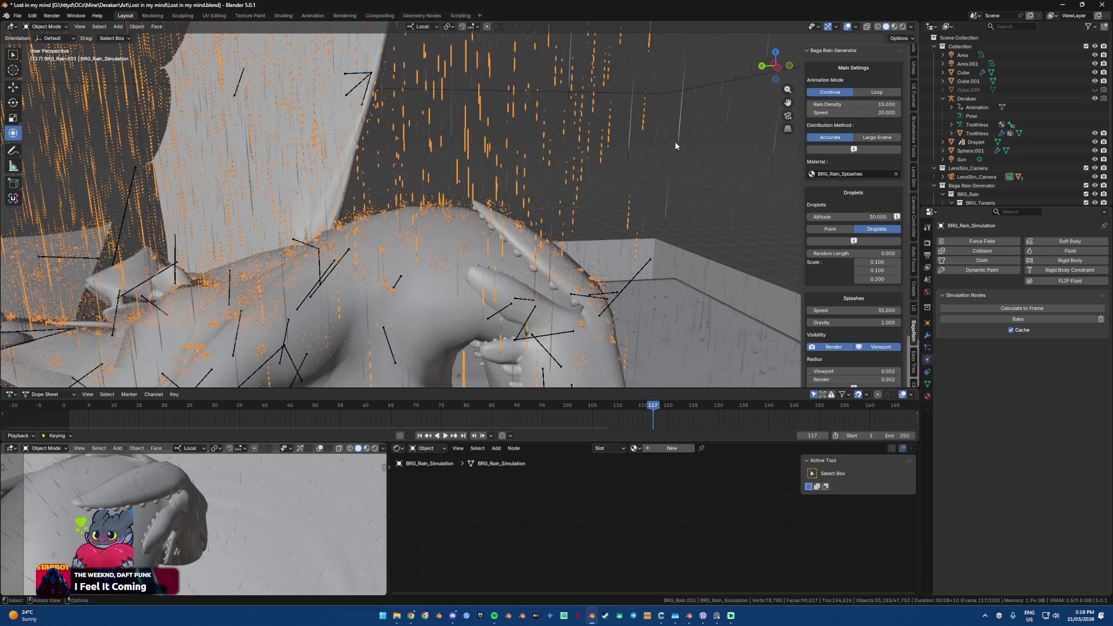
click(882, 108)
text(15)
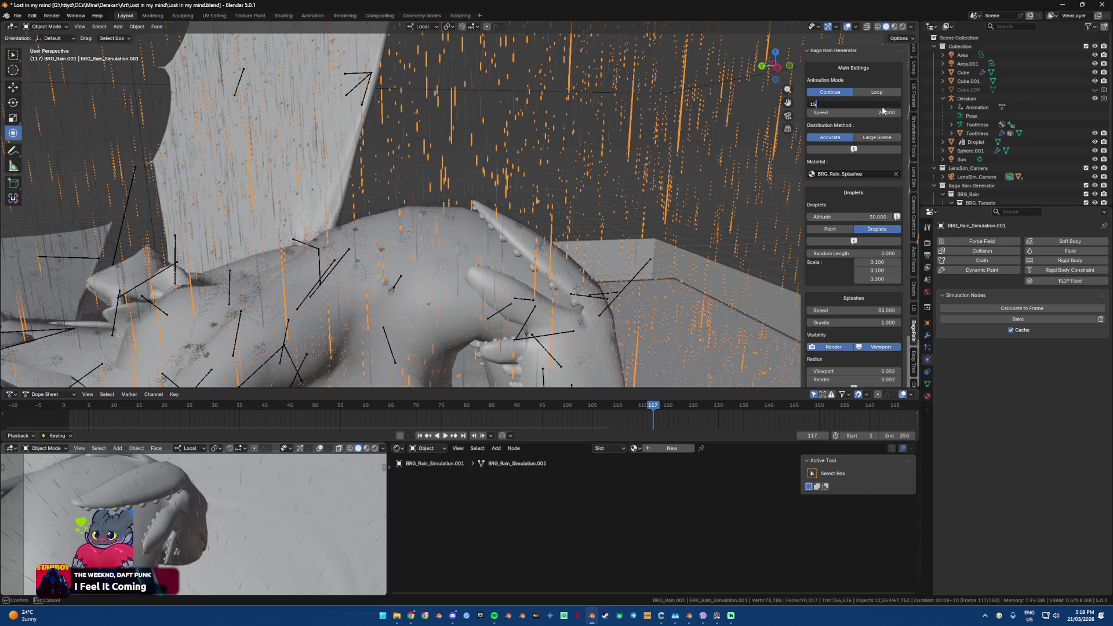
key(Return)
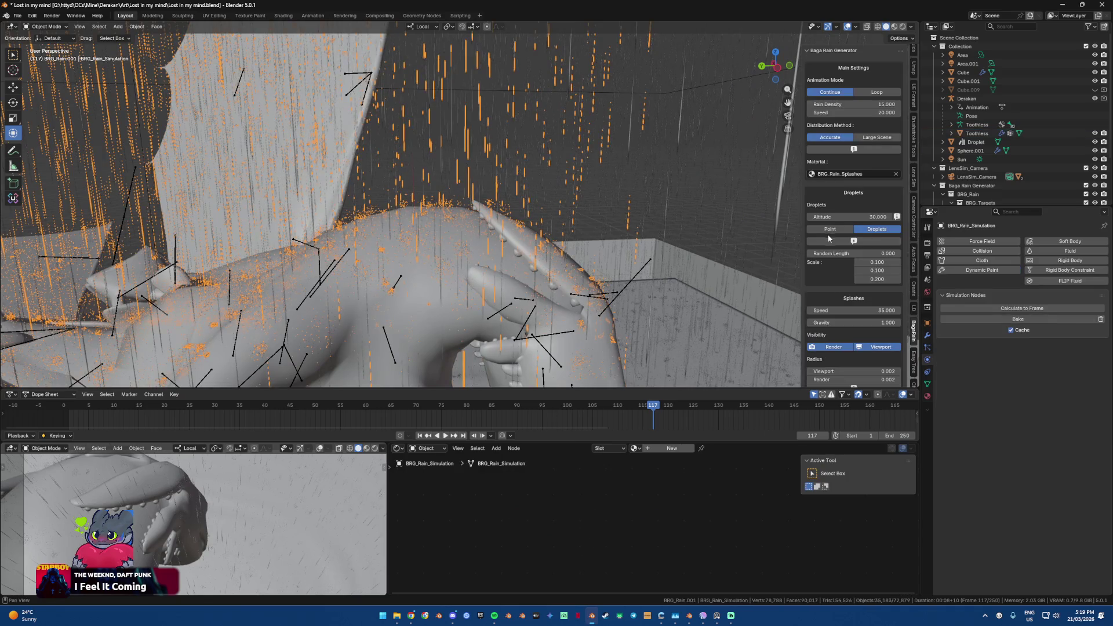
Step: Slant the rain with wind Angle about 48.81 and Orientation 144.42
scroll(841, 314, down, 4)
scroll(841, 314, down, 4)
mouse_move(841, 336)
mouse_down()
mouse_move(863, 337)
mouse_move(834, 336)
mouse_up()
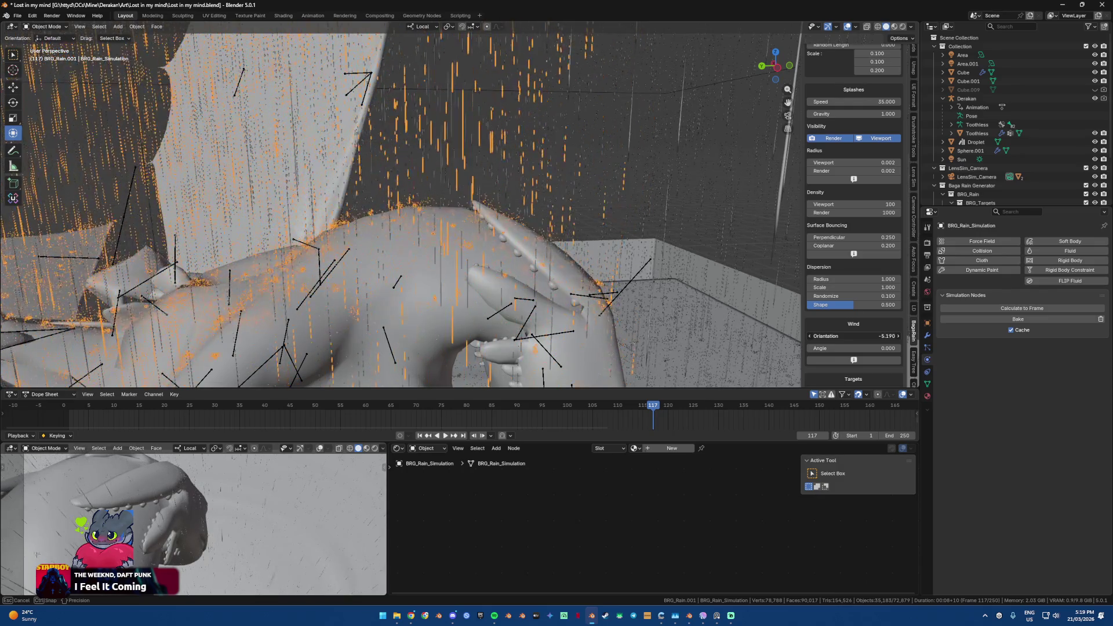
key(KP_Decimal)
middle_drag(627, 267, 748, 290)
mouse_move(853, 348)
mouse_down()
mouse_move(870, 348)
mouse_move(841, 348)
mouse_move(881, 348)
mouse_up()
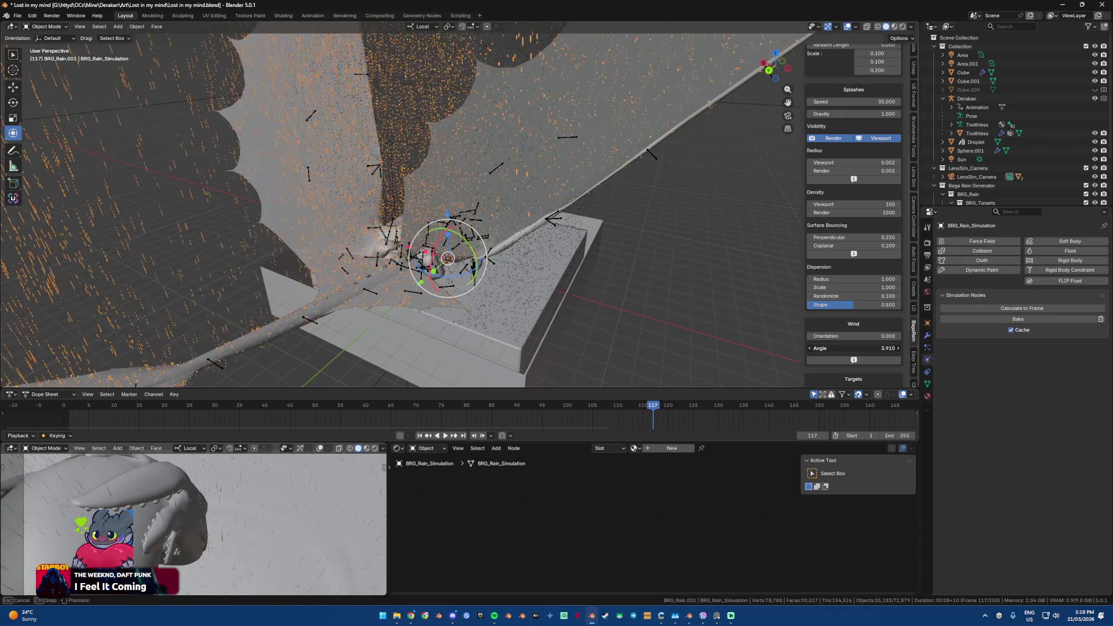
mouse_move(881, 348)
mouse_down()
mouse_move(860, 348)
mouse_move(949, 339)
mouse_up()
mouse_move(641, 172)
middle_down()
mouse_move(462, 187)
mouse_move(522, 191)
middle_up()
click(842, 335)
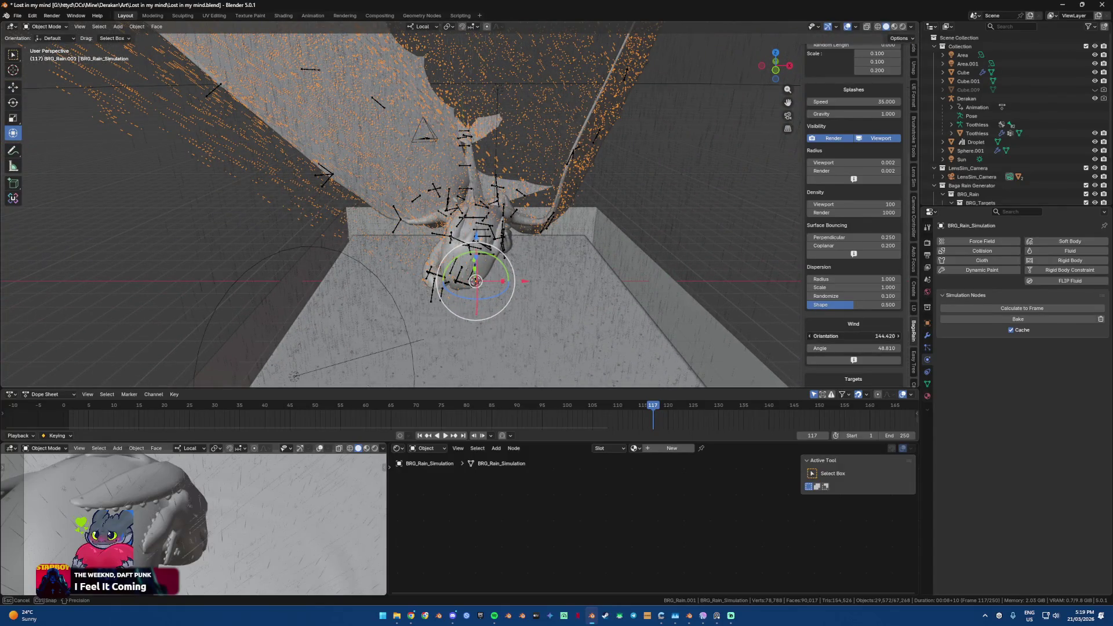
click(840, 331)
key(Return)
Step: Select the second rain simulation and set its wind Angle to 48.81
click(524, 135)
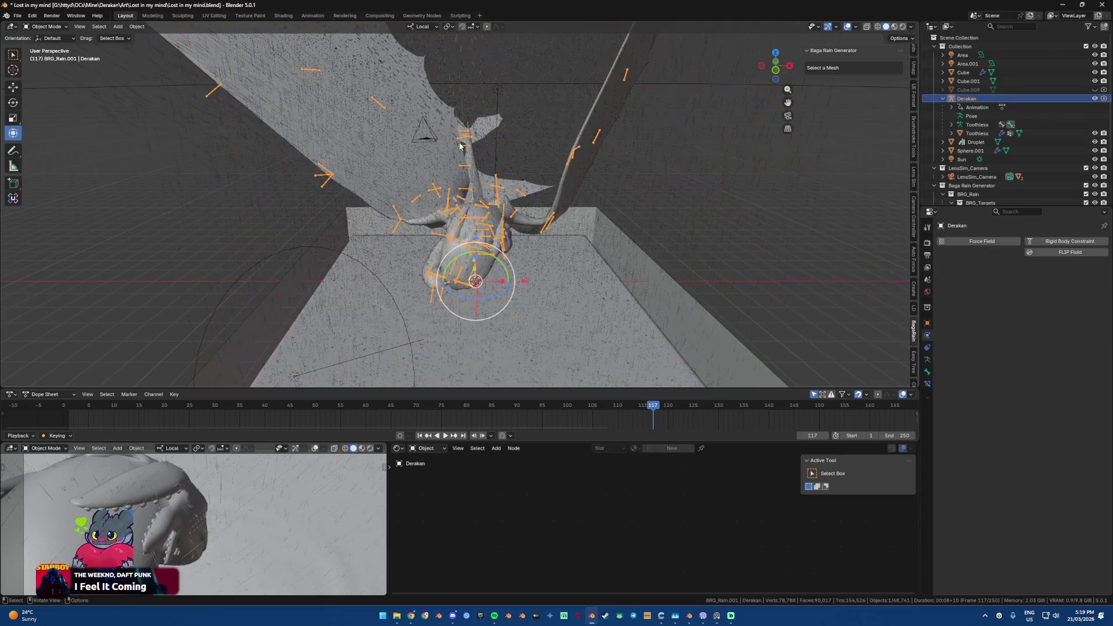
click(524, 135)
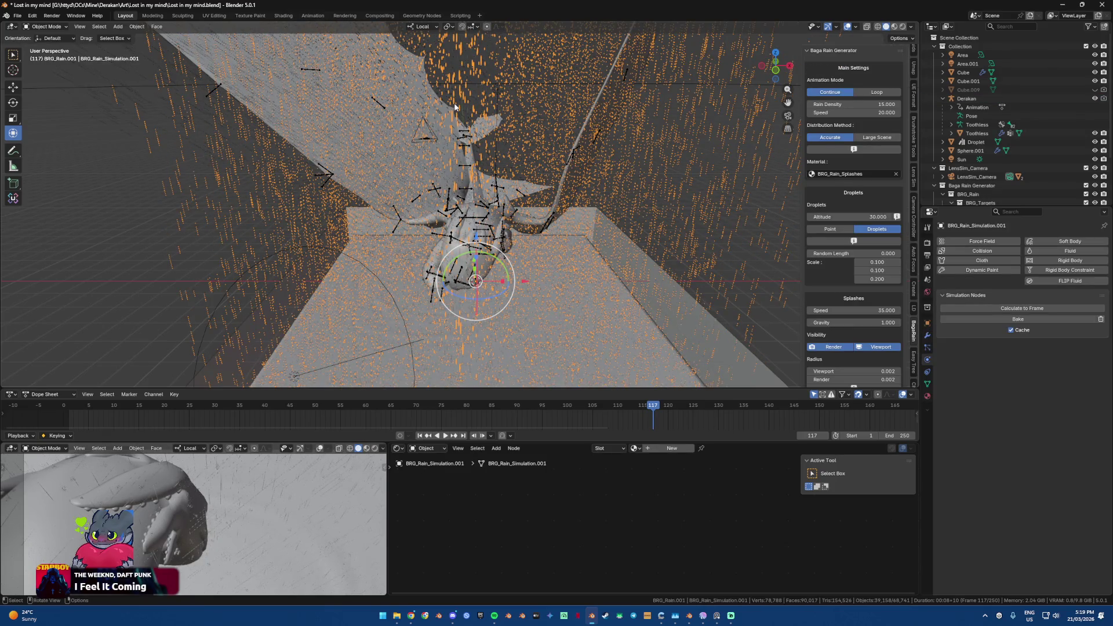
scroll(1042, 173, down, 3)
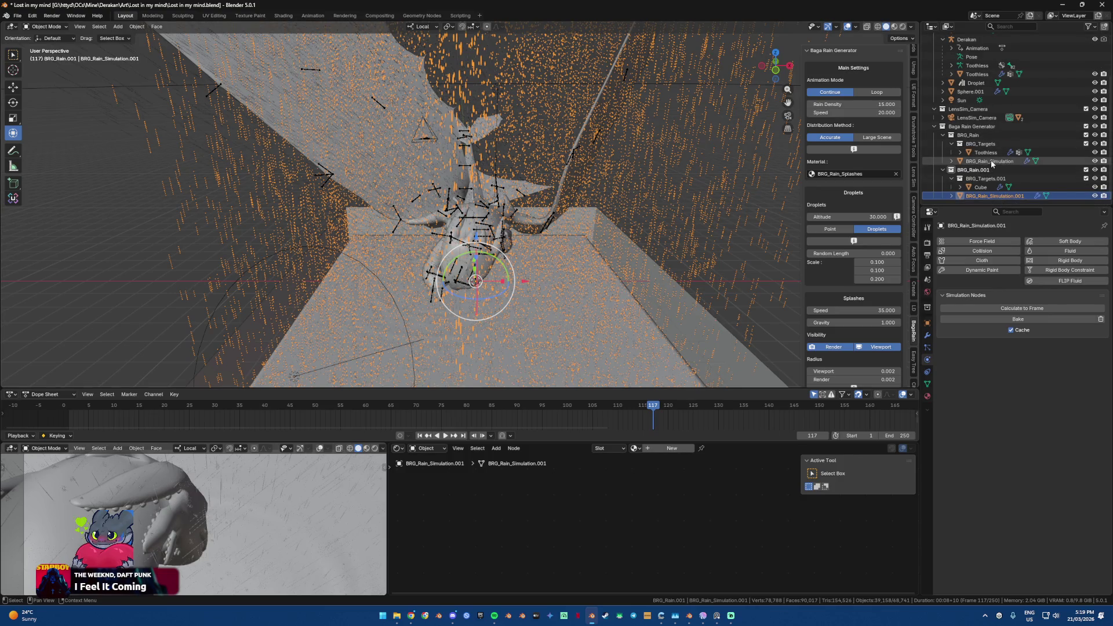
click(992, 162)
scroll(879, 335, down, 10)
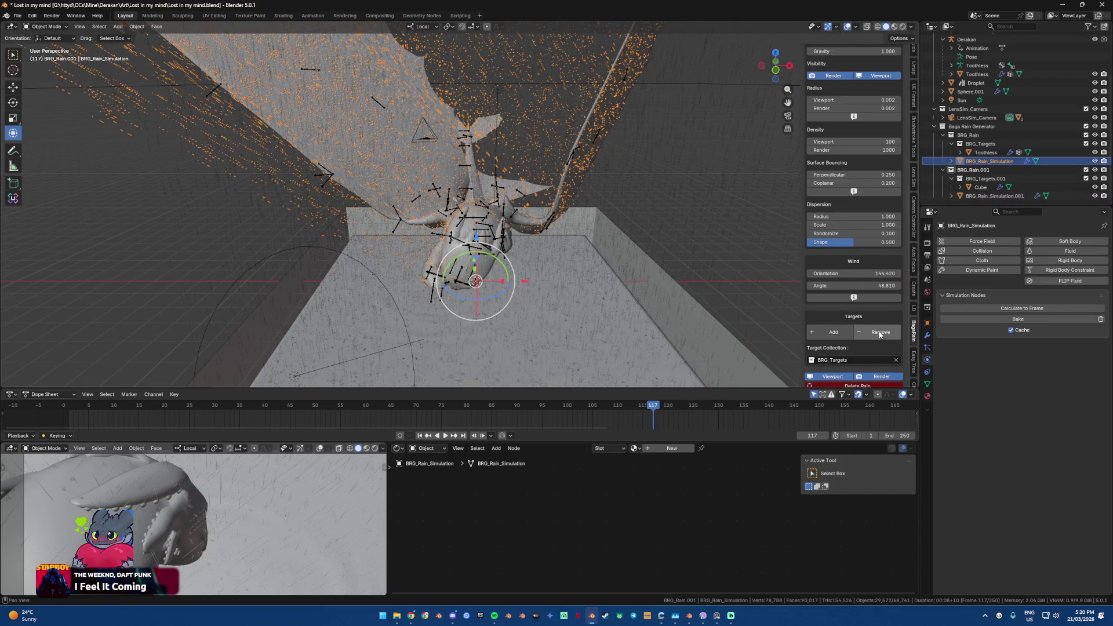
click(995, 196)
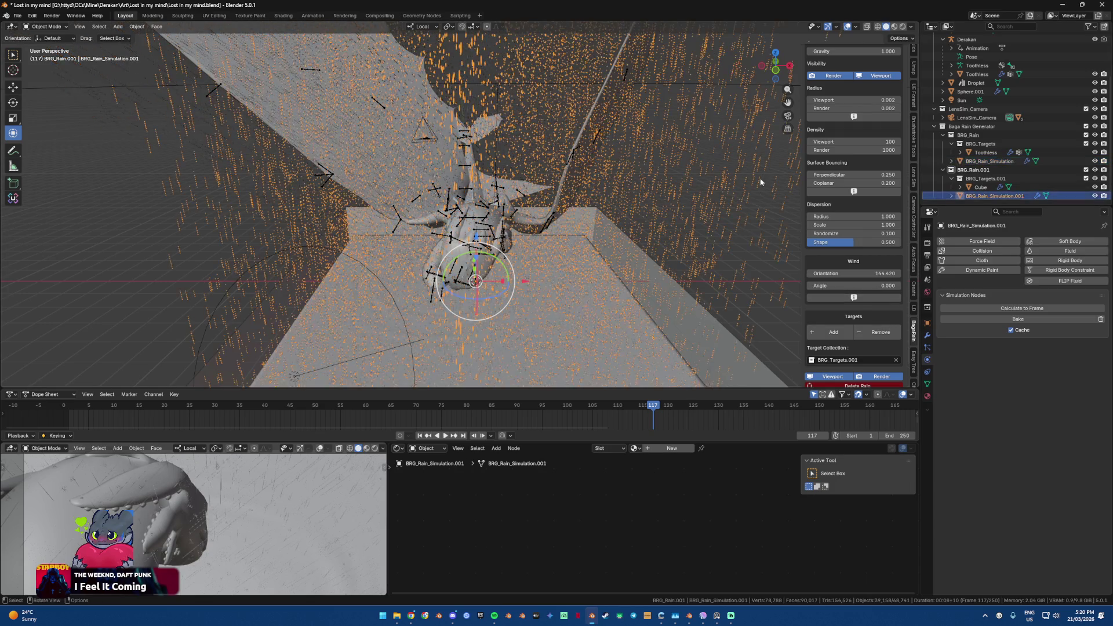
click(852, 285)
text(48.81)
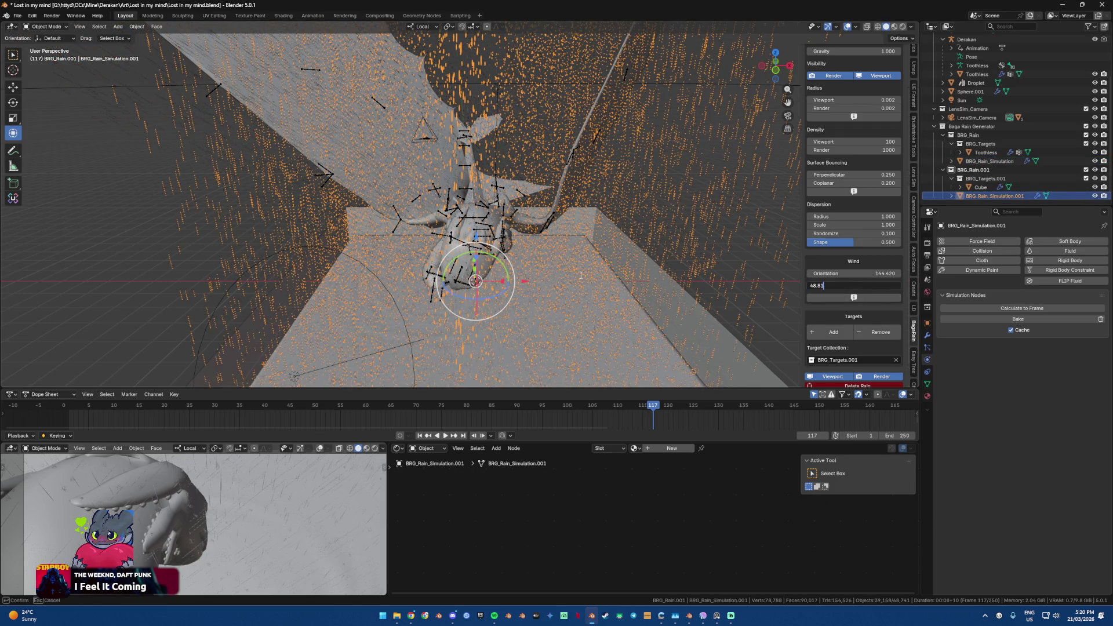
key(Return)
Step: Return to camera view, save the file, and render a frame with F12
key(KP_0)
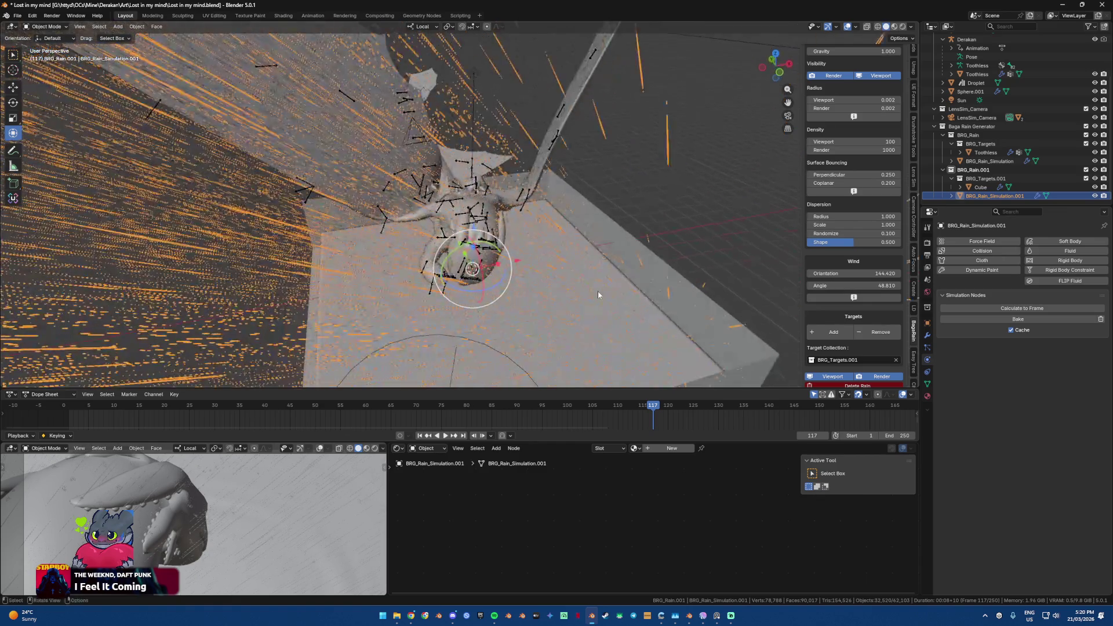
scroll(585, 295, down, 2)
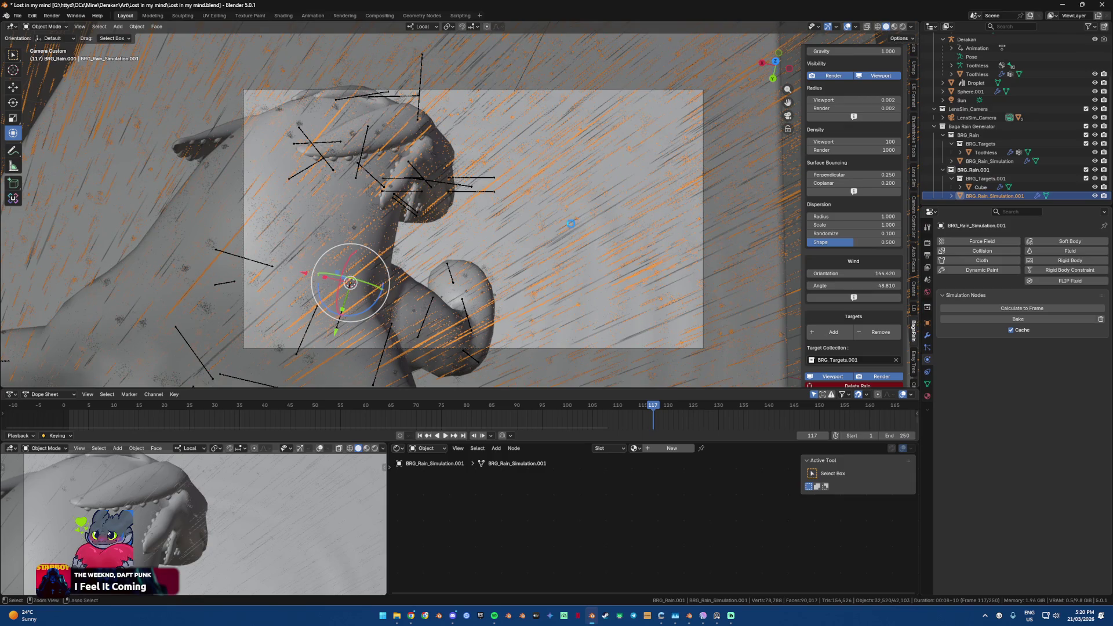
key(ctrl+s)
key(F12)
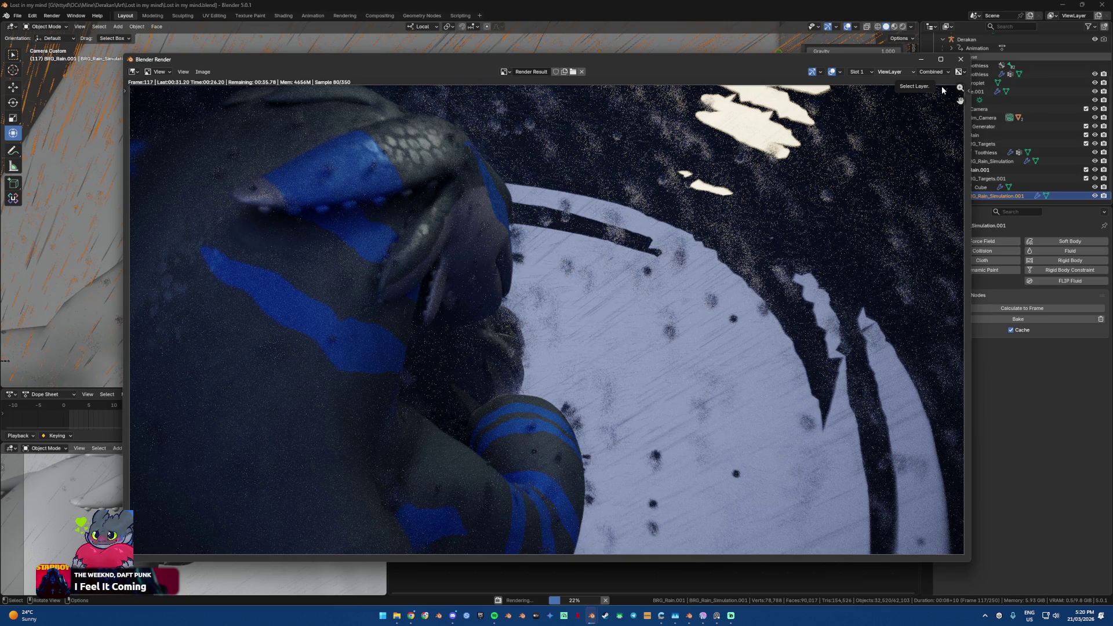
Step: Close the render and raise the first rain layer's Dispersion Scale
key(Escape)
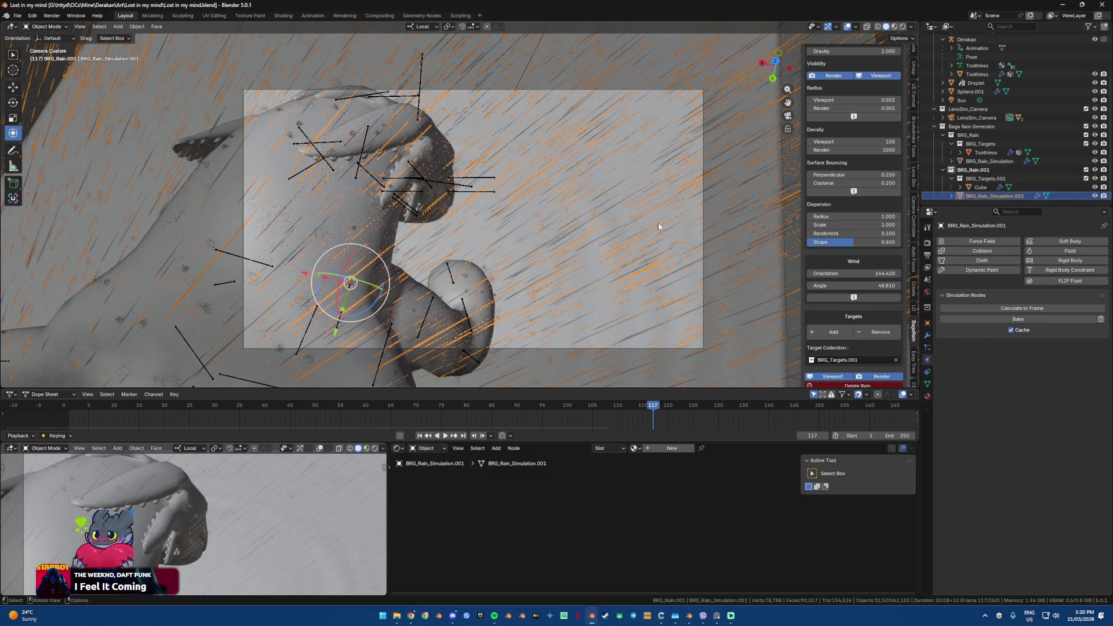
scroll(674, 258, up, 2)
scroll(675, 258, up, 2)
click(306, 103)
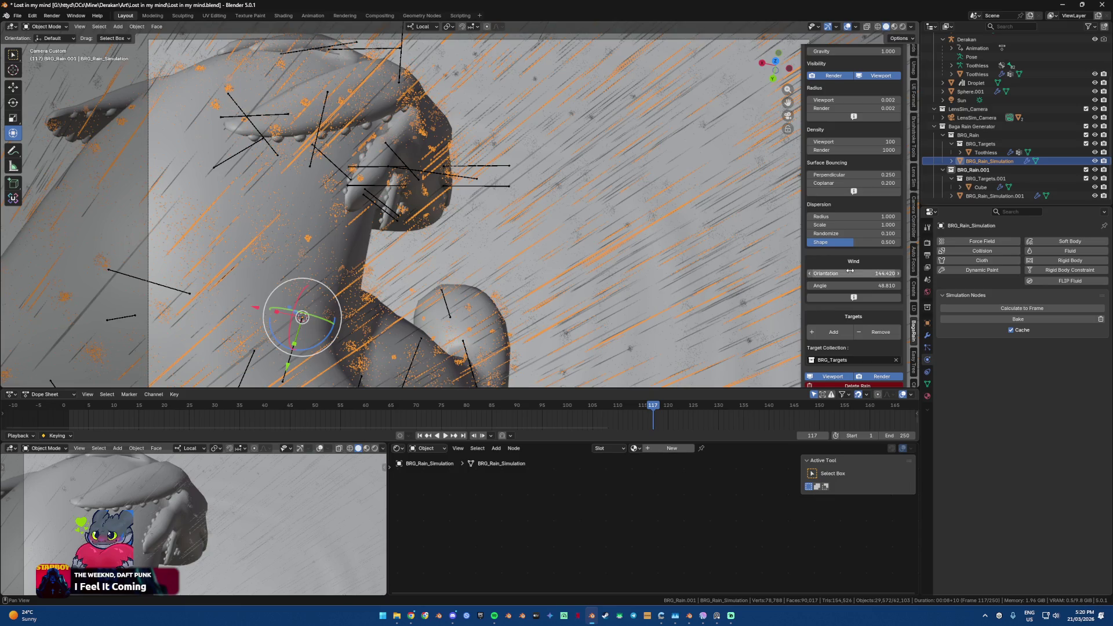
mouse_move(840, 225)
mouse_down()
mouse_move(887, 225)
mouse_move(858, 225)
mouse_up()
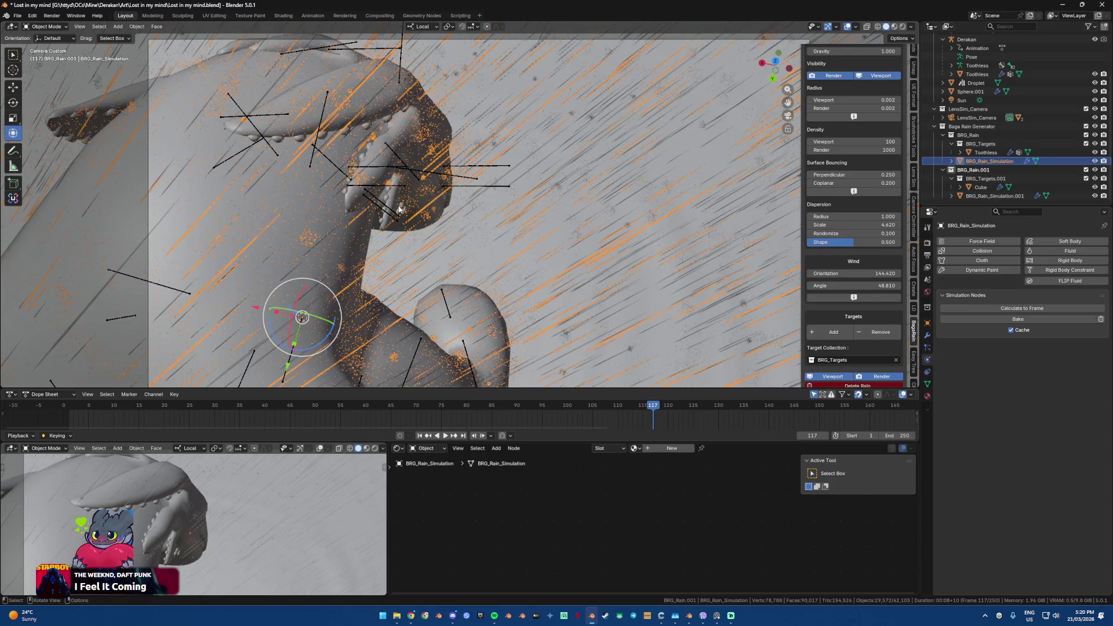
Step: Set the second rain layer's Dispersion Scale to 0, save, and start a new render
click(568, 112)
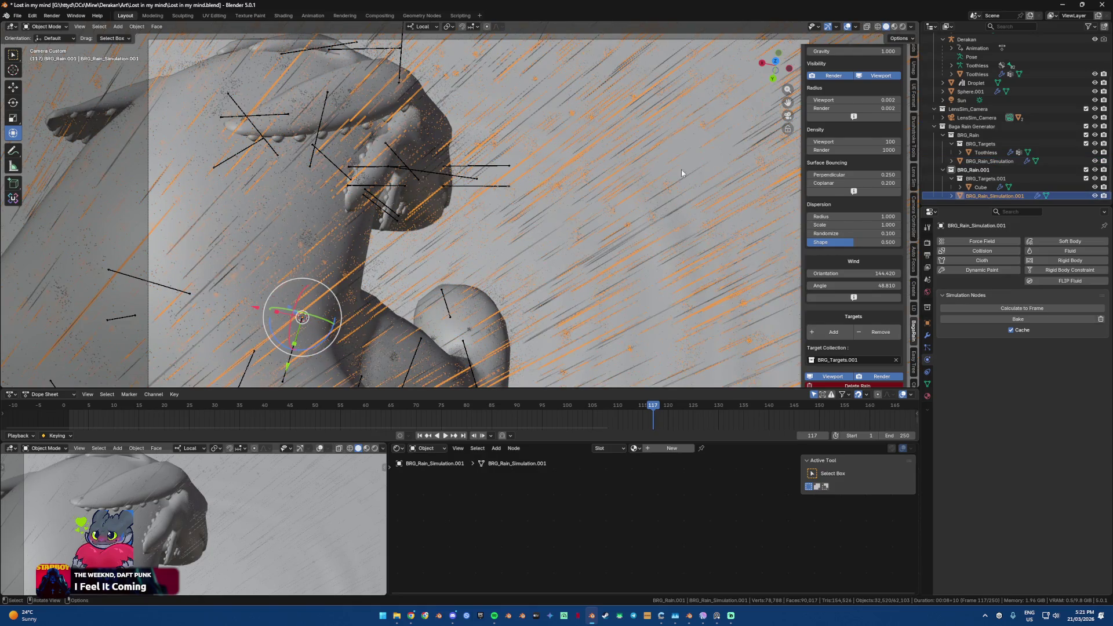
mouse_move(852, 225)
mouse_down()
mouse_move(890, 225)
mouse_move(852, 225)
mouse_up()
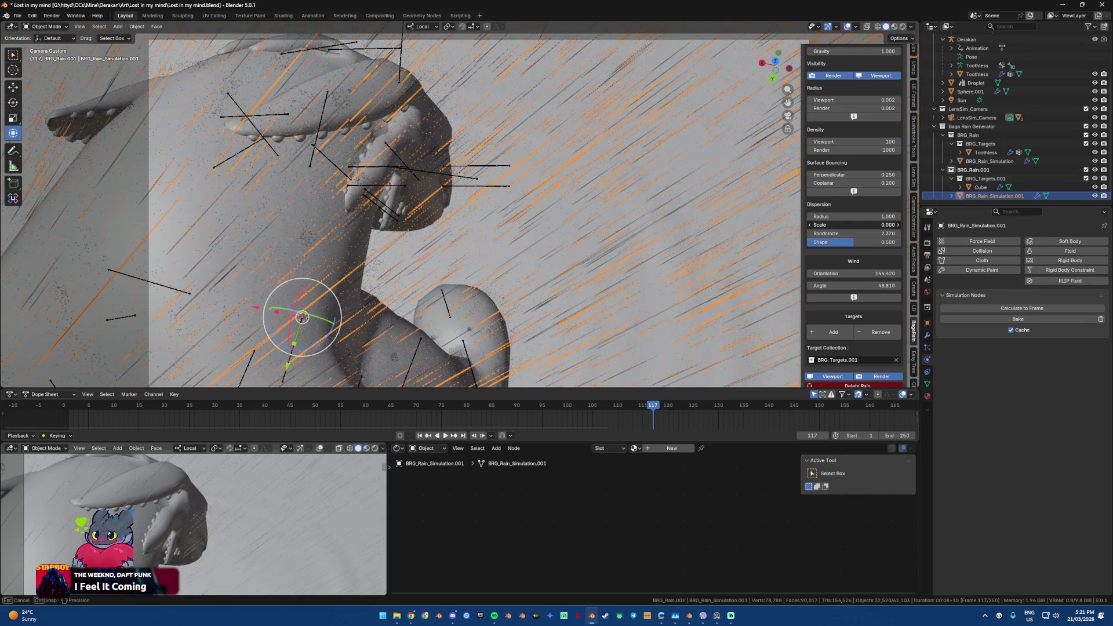
shift+middle_drag(589, 210, 624, 268)
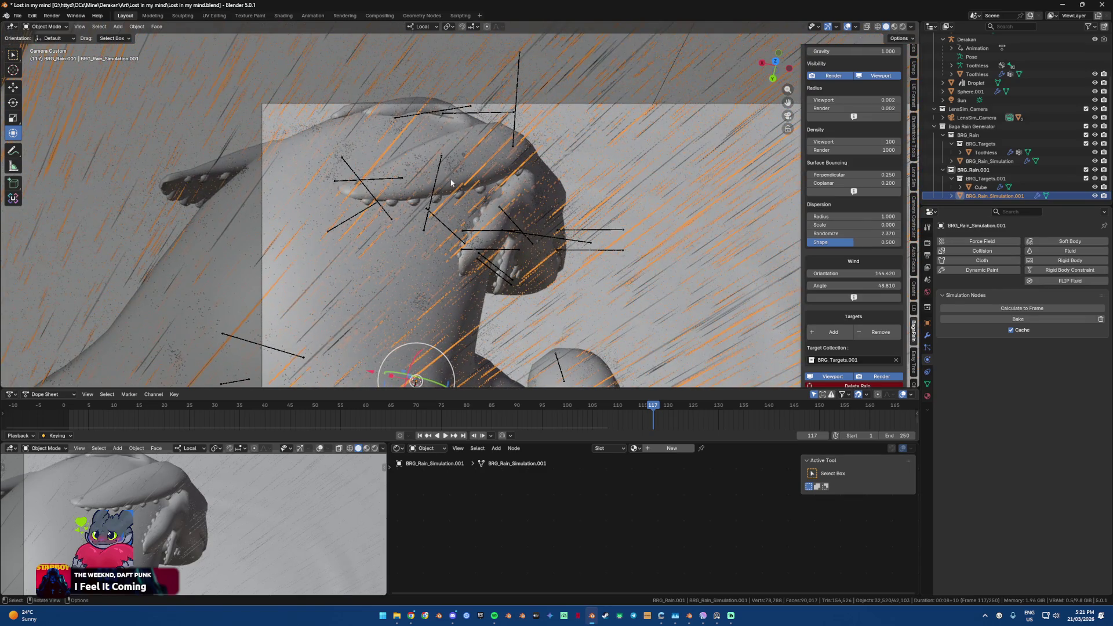
key(ctrl+s)
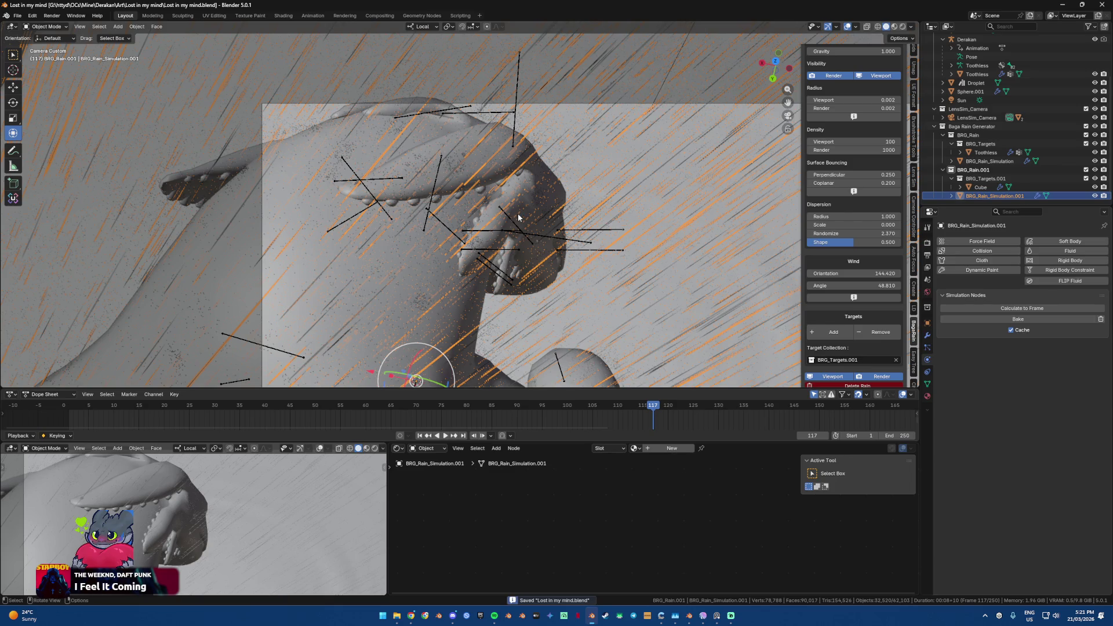
key(F12)
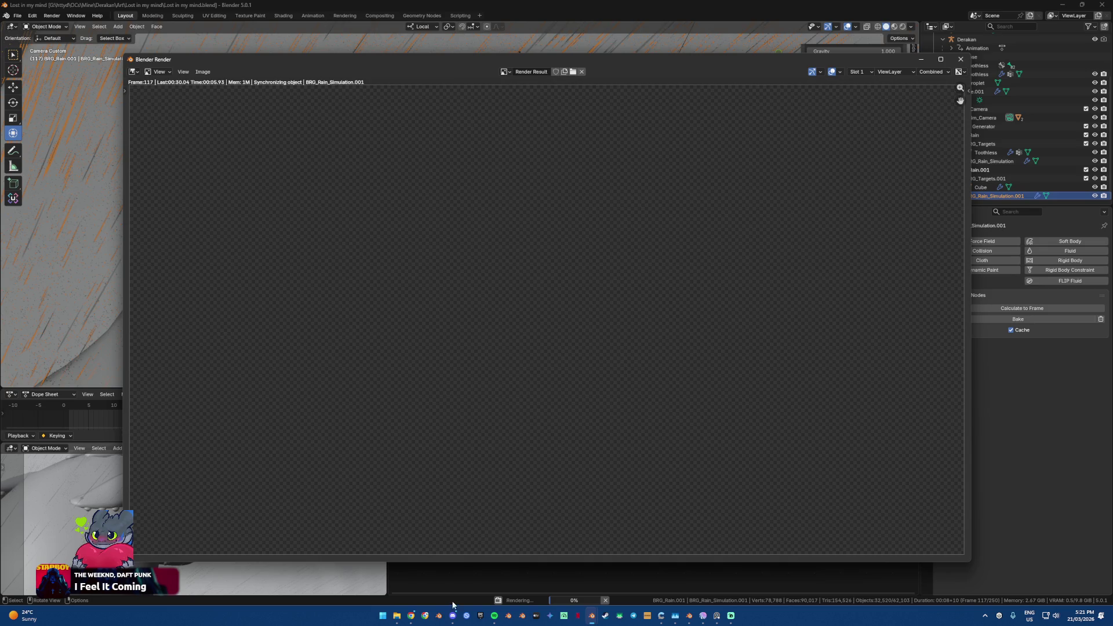
click(410, 619)
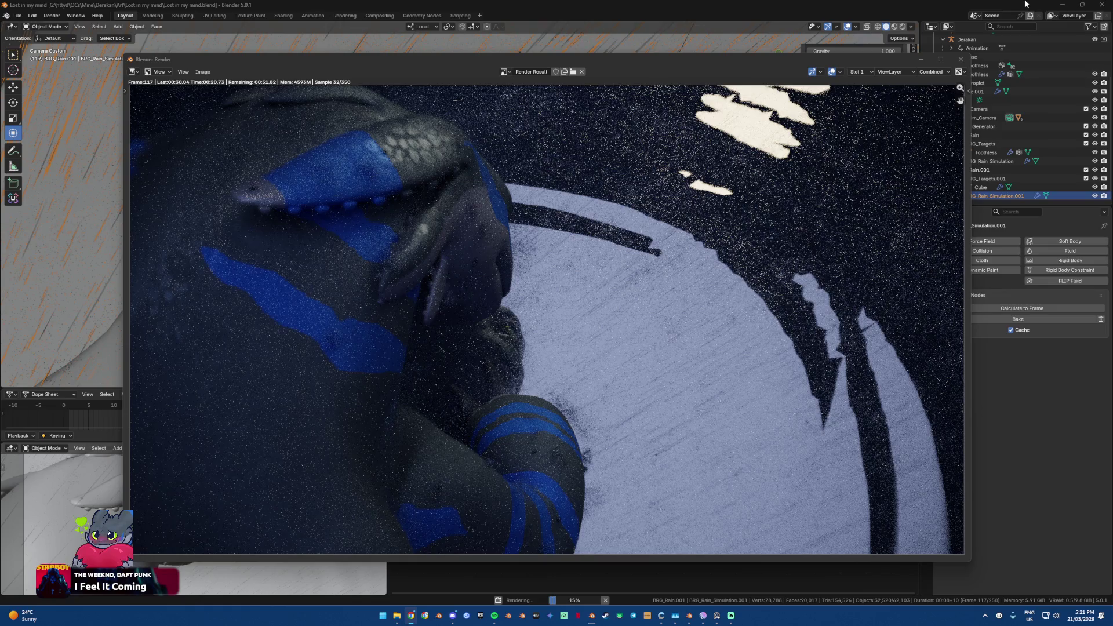
click(966, 60)
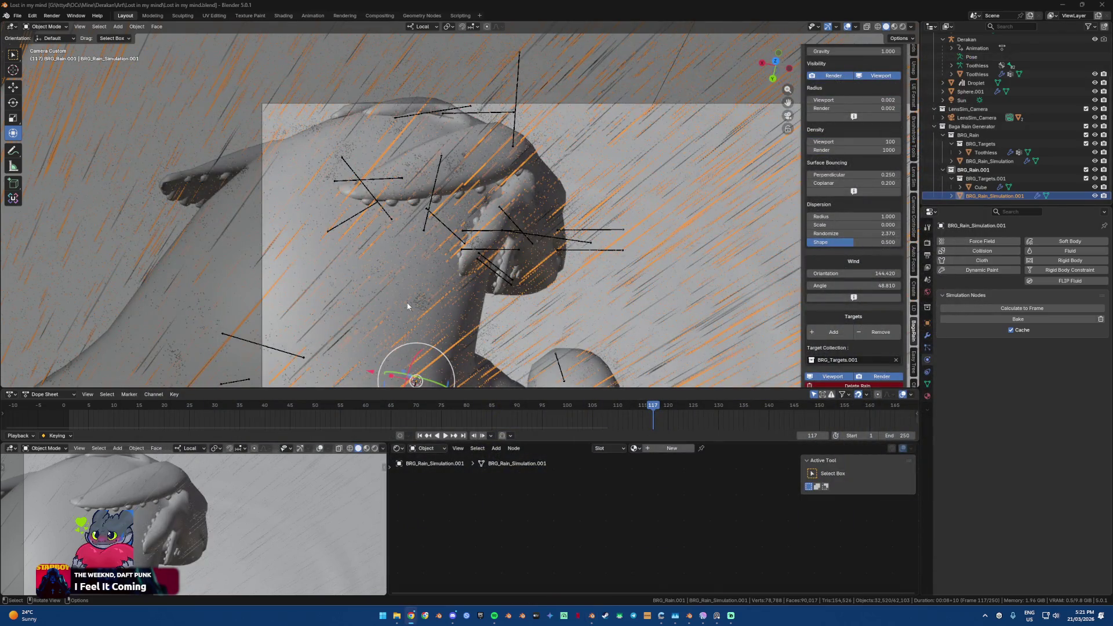
click(408, 302)
click(418, 303)
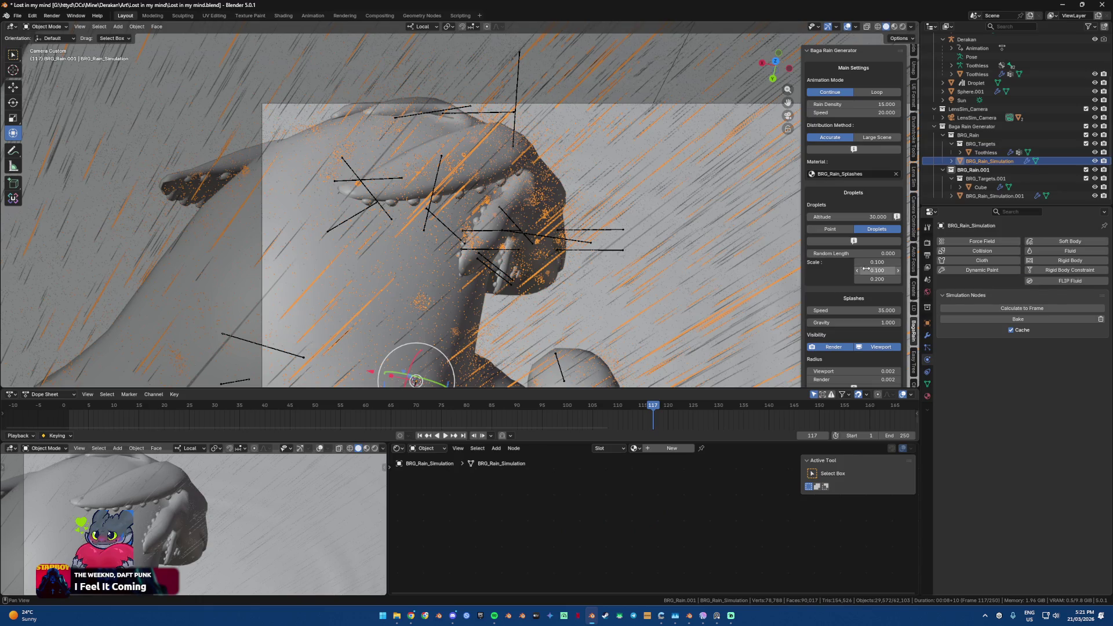
Step: Set the first rain simulation's droplet Random Length to 0.32 and orbit out of camera view
drag(863, 253, 893, 253)
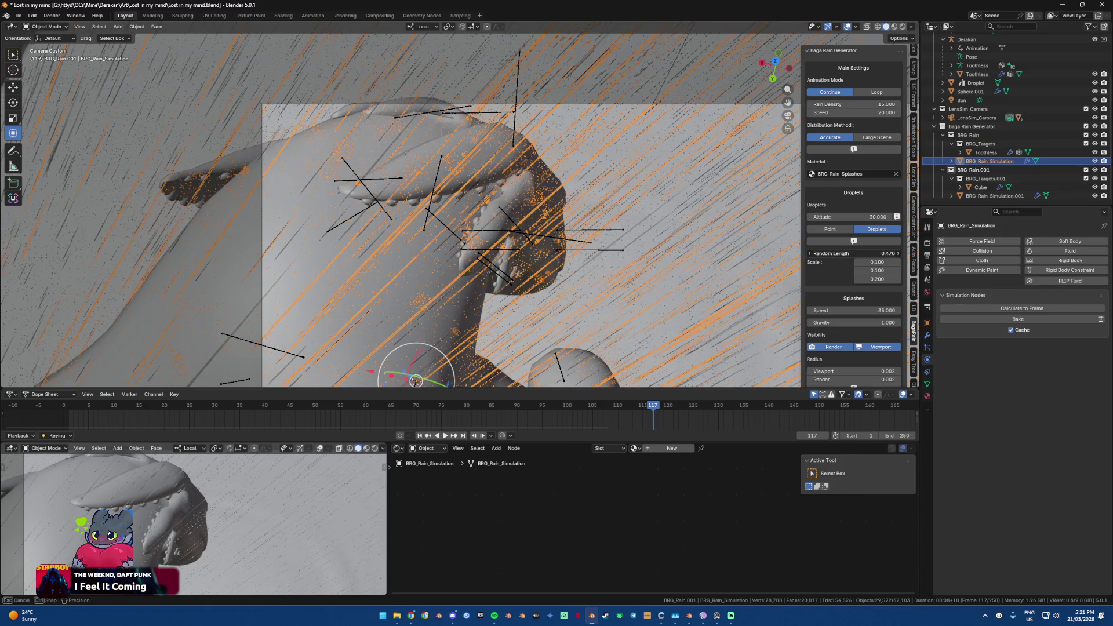
drag(893, 253, 867, 253)
middle_drag(714, 228, 729, 241)
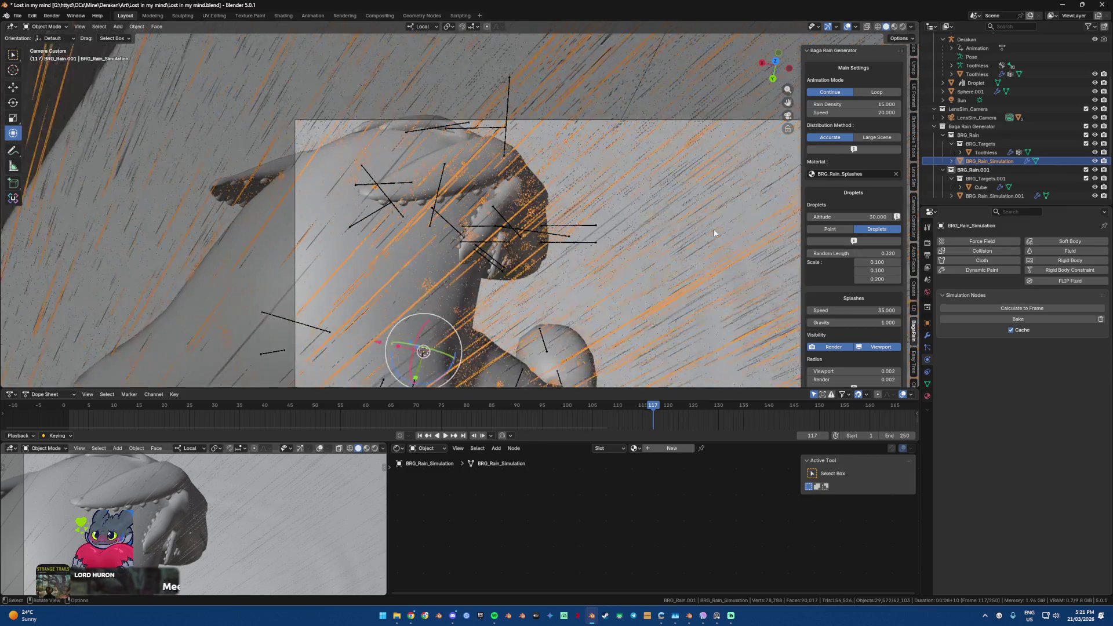
Step: Review the Baga Rain panel settings and select the Toothless character
scroll(853, 298, down, 4)
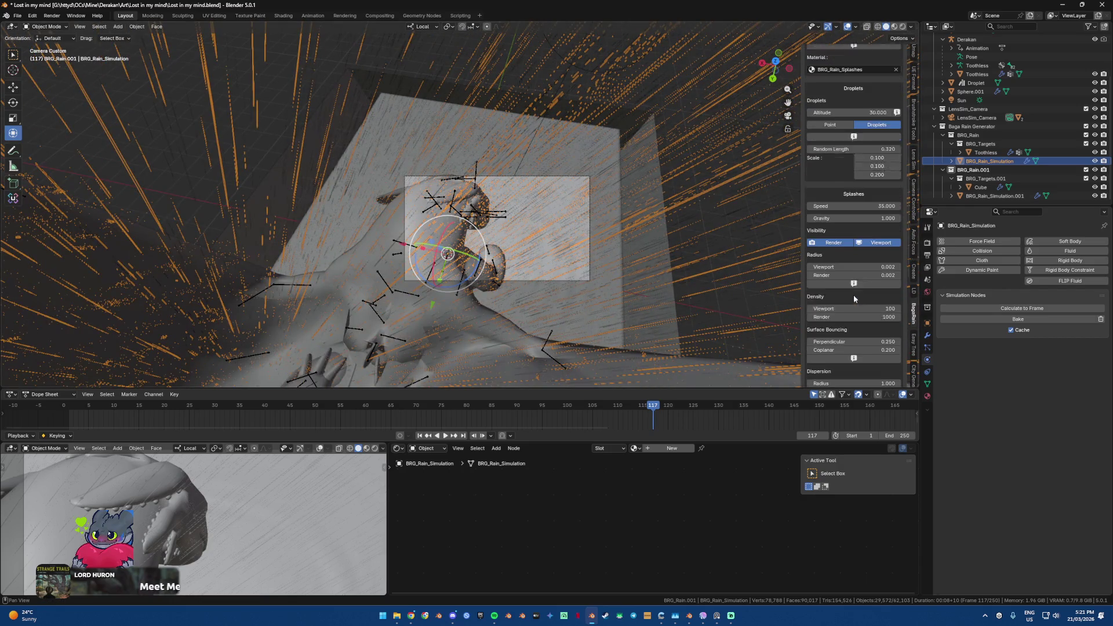
scroll(853, 298, down, 4)
scroll(464, 206, up, 4)
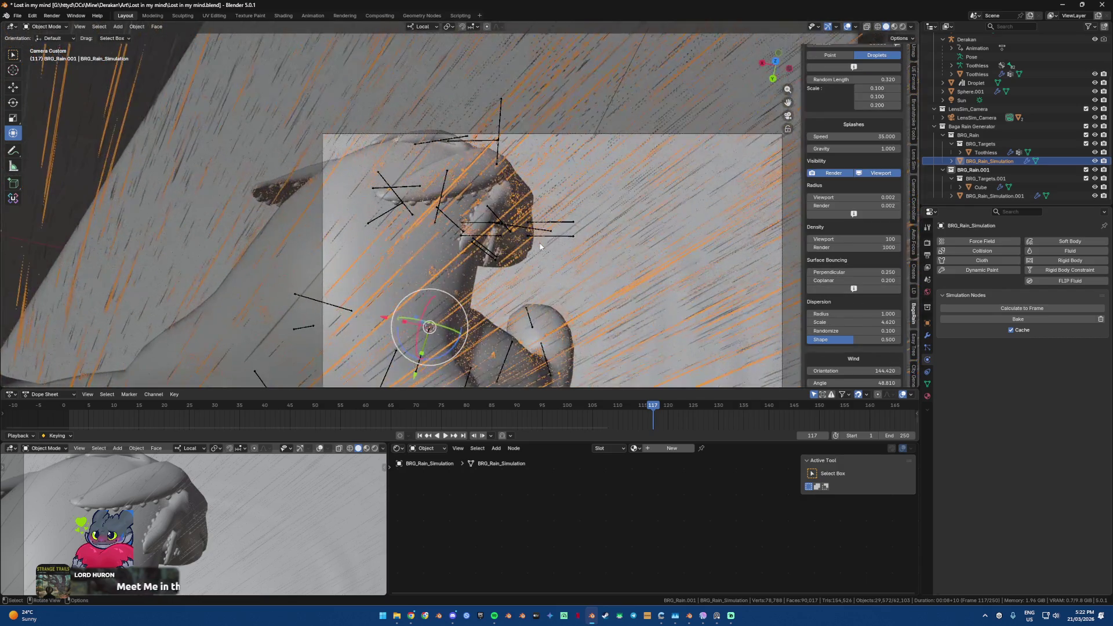
scroll(464, 206, up, 1)
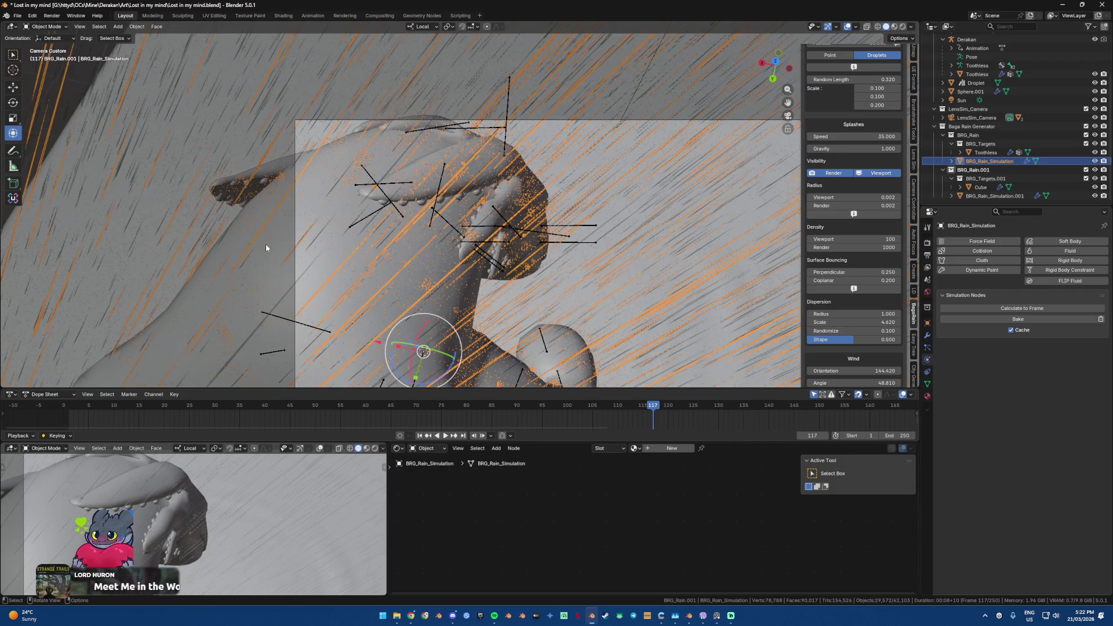
click(317, 267)
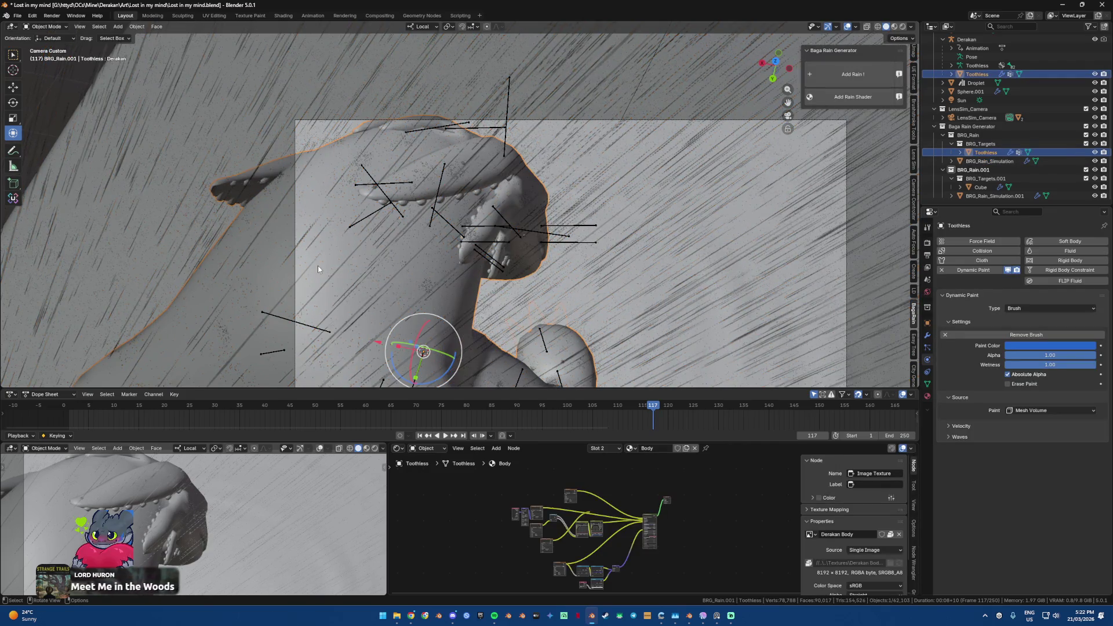
Step: Set Toothless's FN Shader Glossiness to 0.45
scroll(575, 527, up, 3)
scroll(597, 531, up, 4)
scroll(638, 525, up, 2)
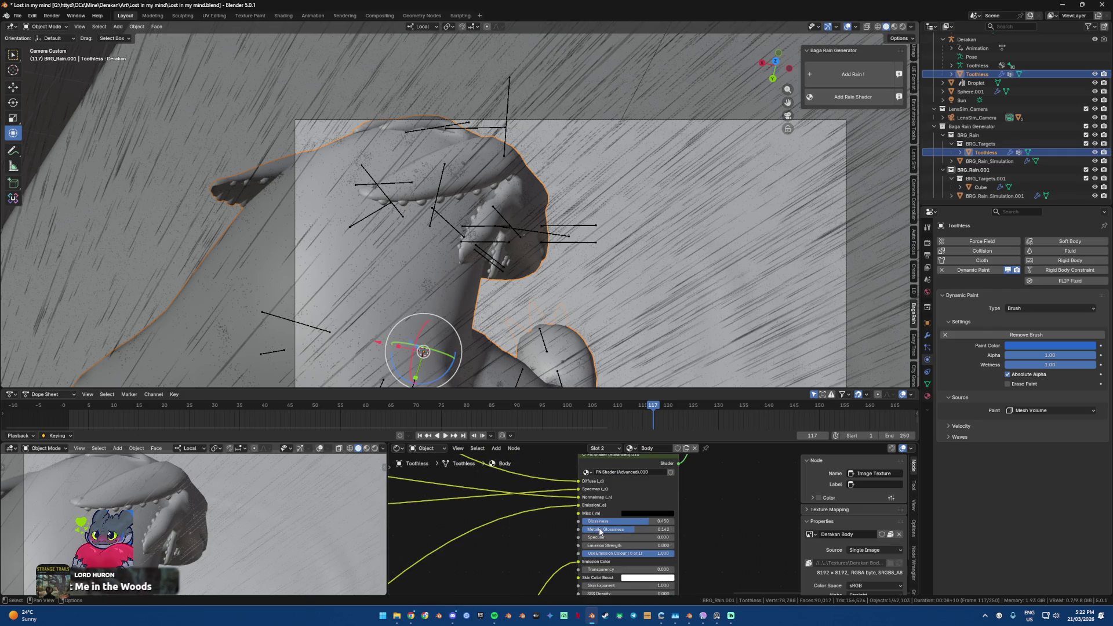
click(638, 520)
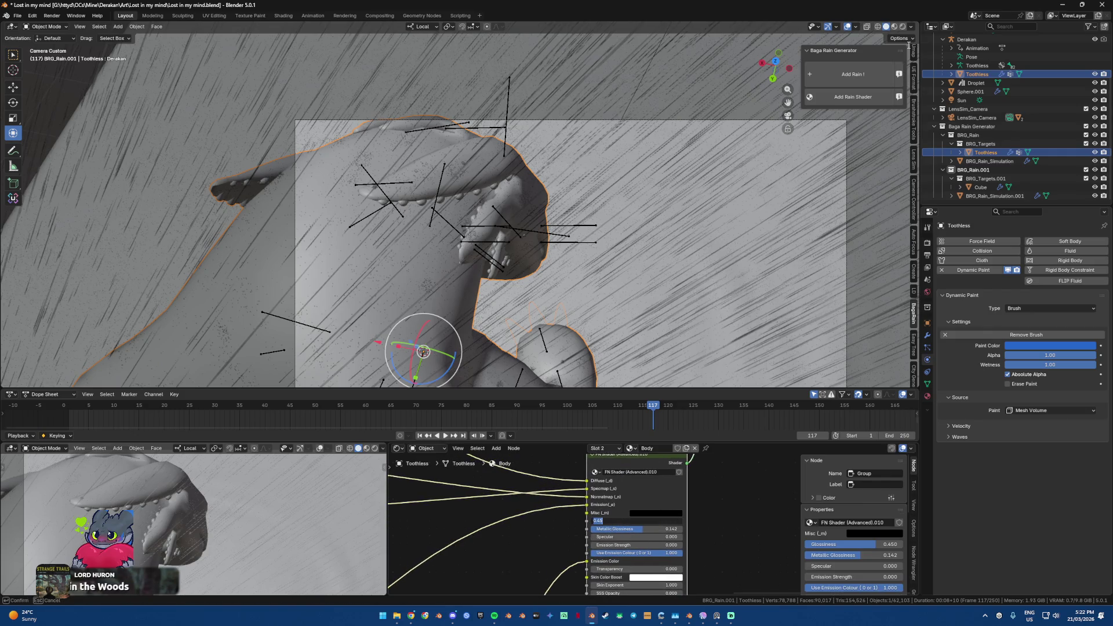
key(Return)
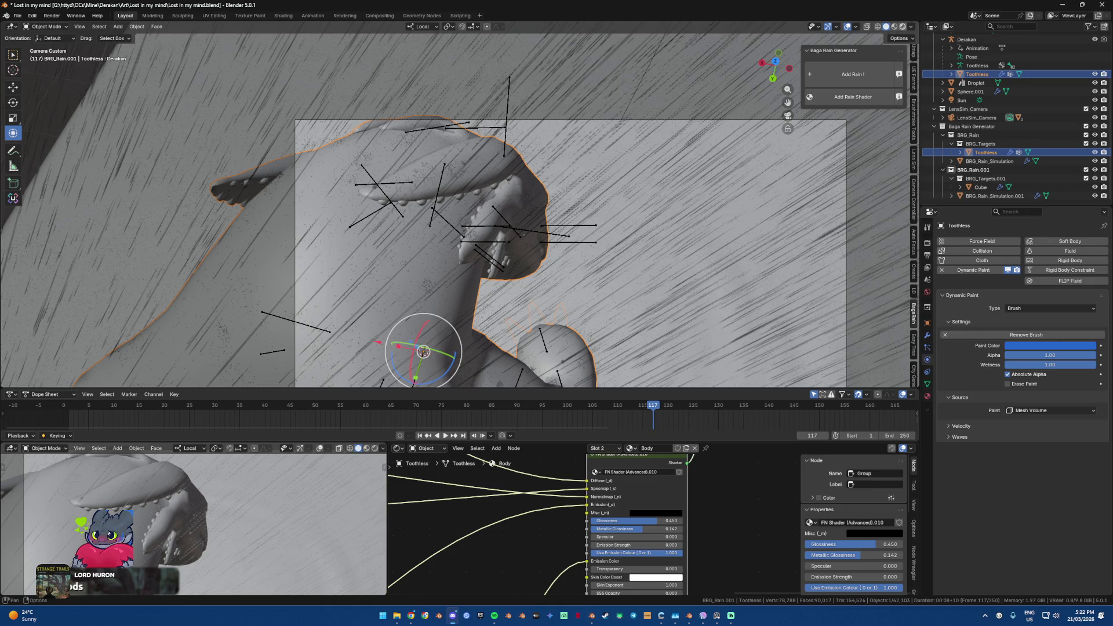
Step: Switch to Rendered shading, raise Metallic Glossiness to about 0.5, then go to Expectations.blend
click(901, 27)
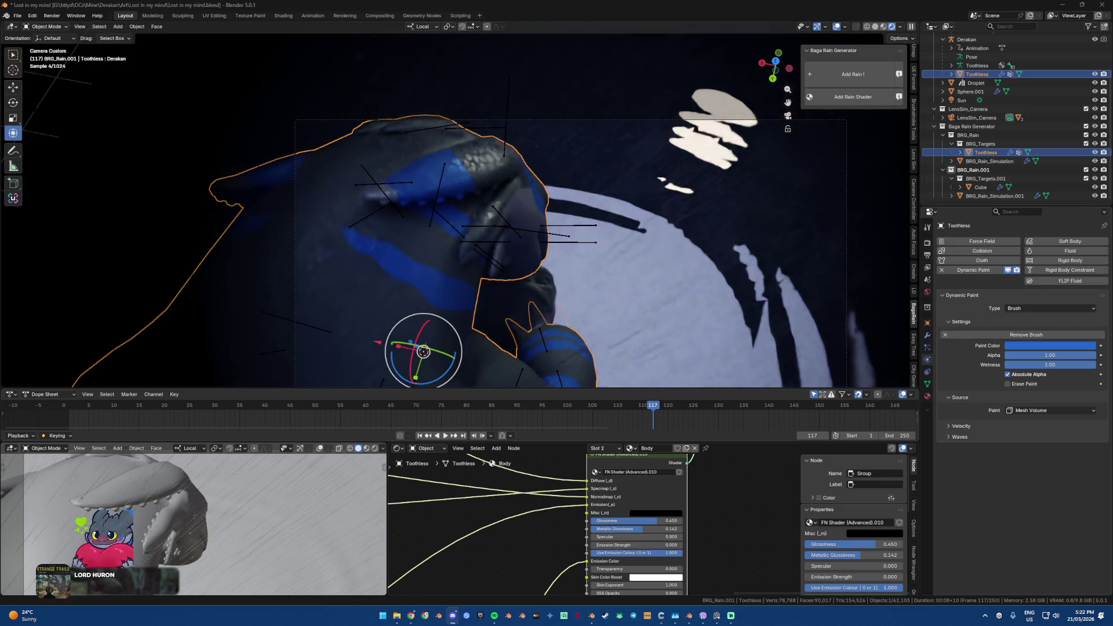
key(alt+Tab)
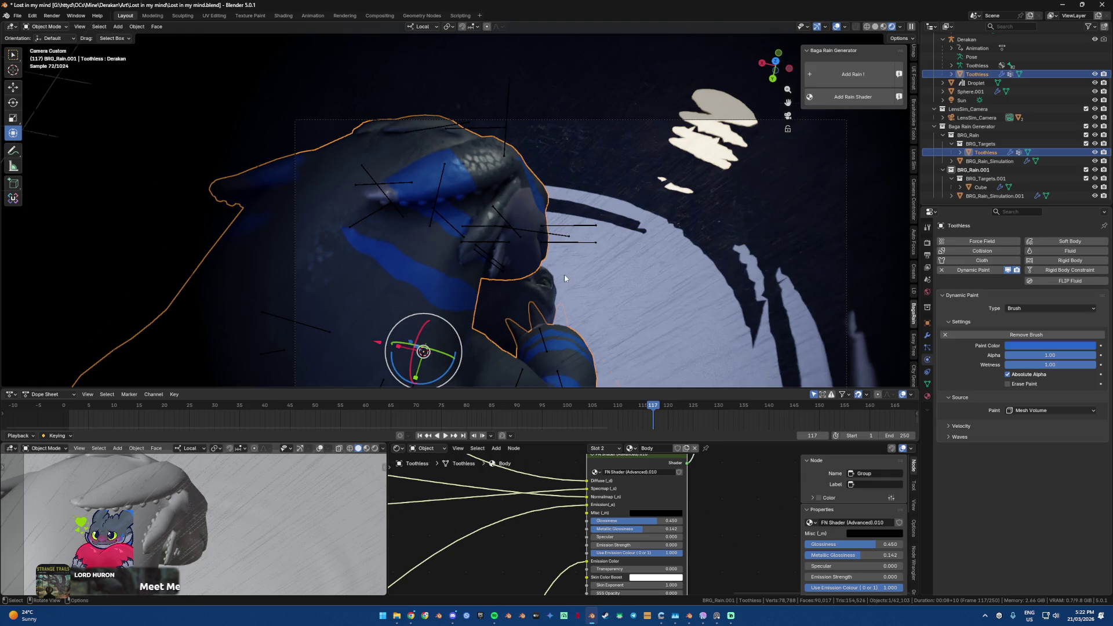
scroll(564, 274, up, 1)
mouse_move(630, 533)
mouse_down()
mouse_move(661, 533)
mouse_move(644, 533)
mouse_up()
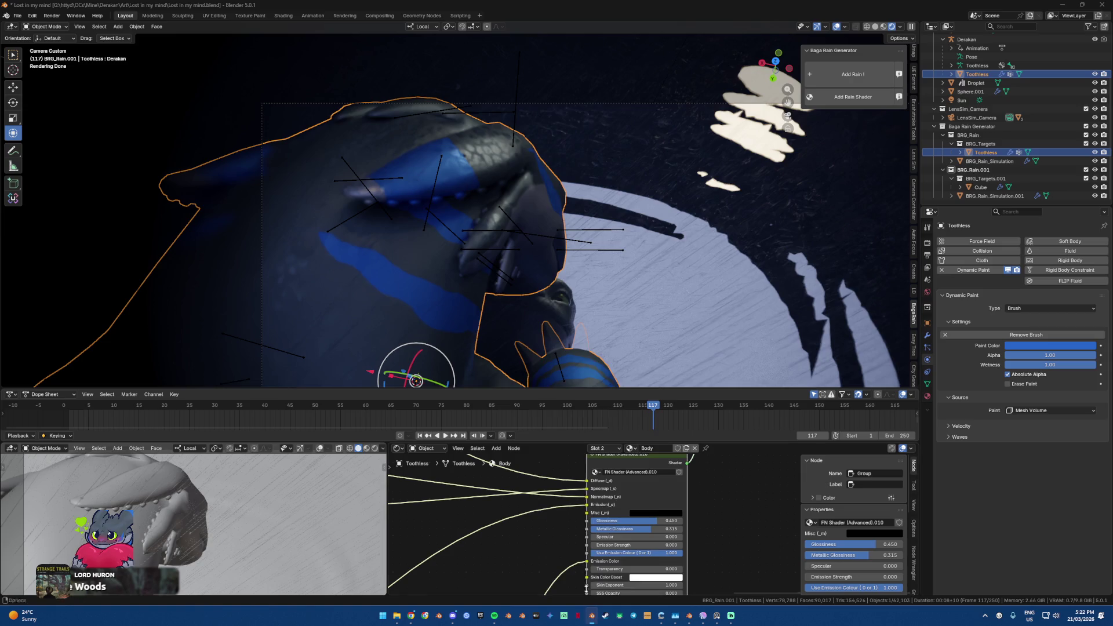
click(686, 621)
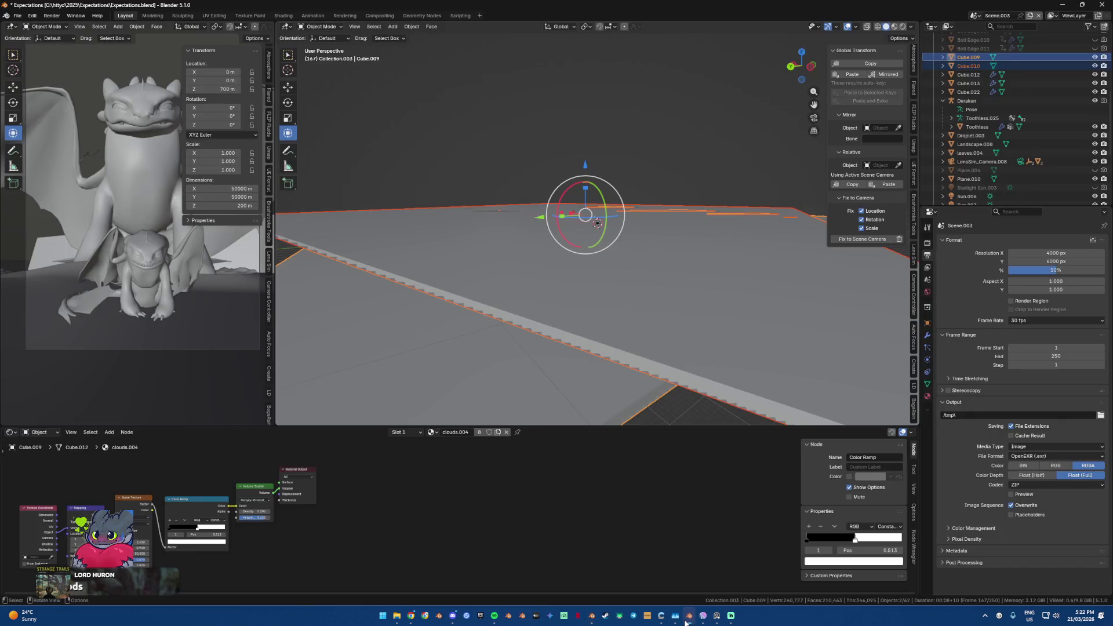
Step: Dismiss the popup, return to the Lost in my mind window, and bring up the task switcher
click(574, 319)
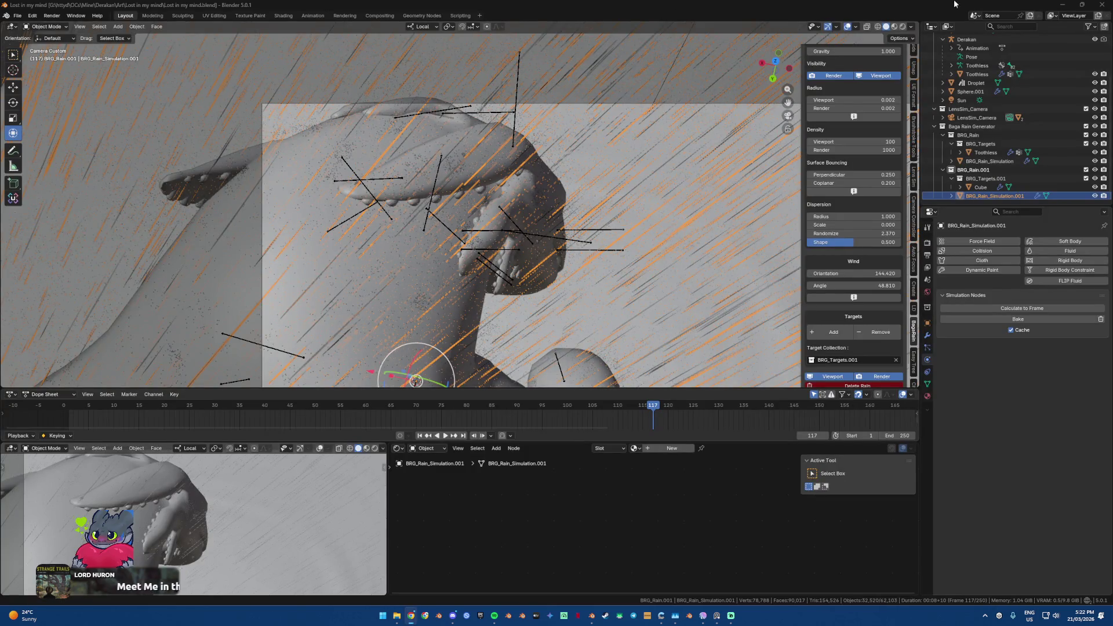
mouse_move(591, 616)
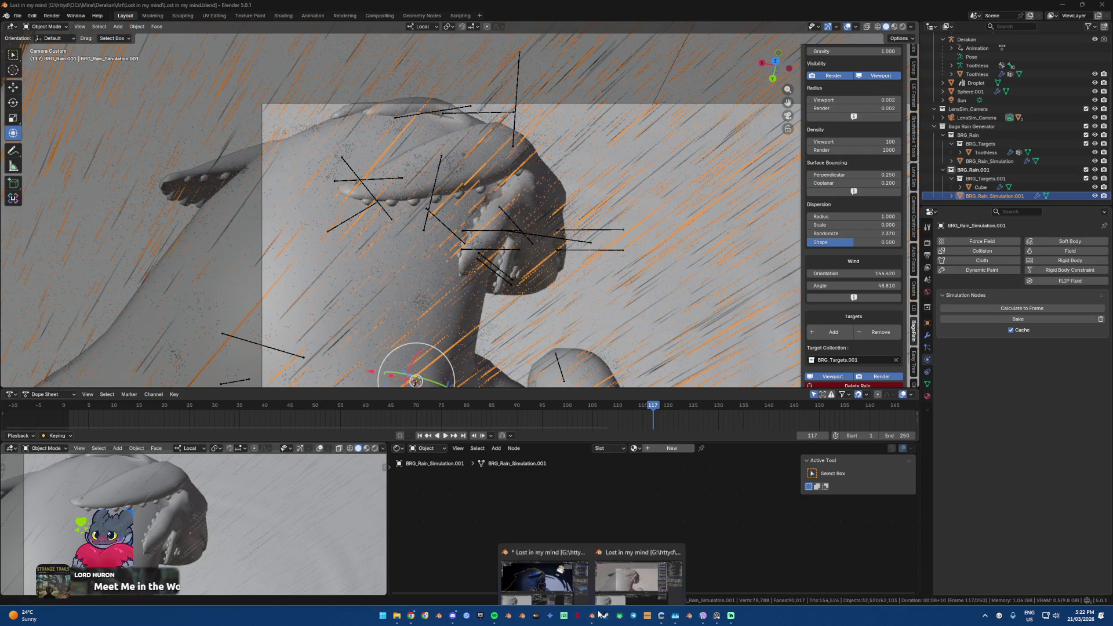
click(573, 576)
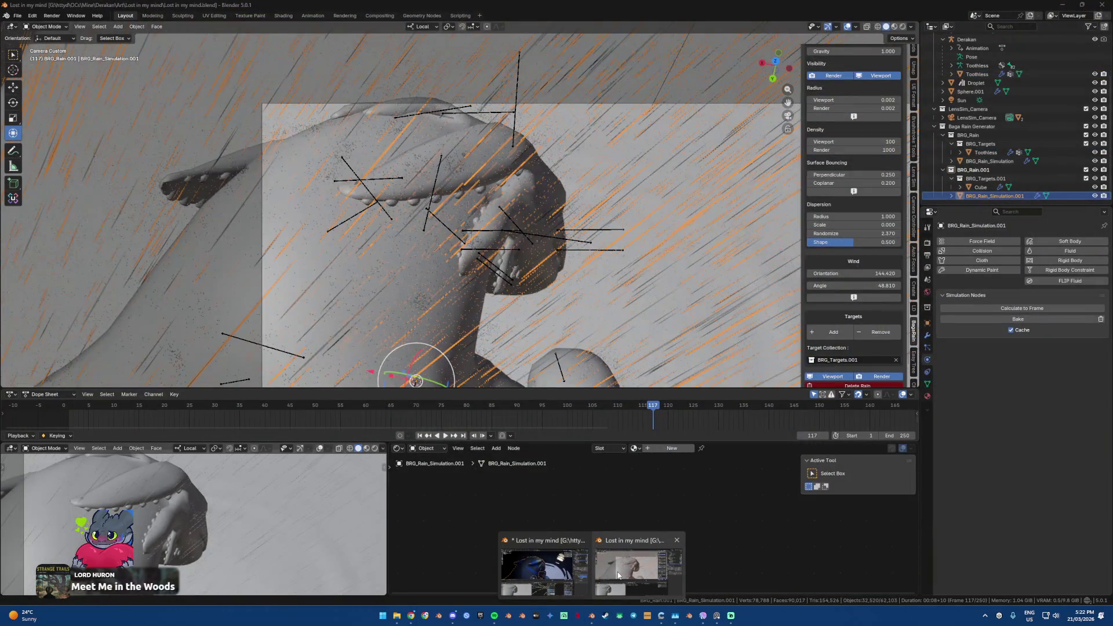
click(618, 575)
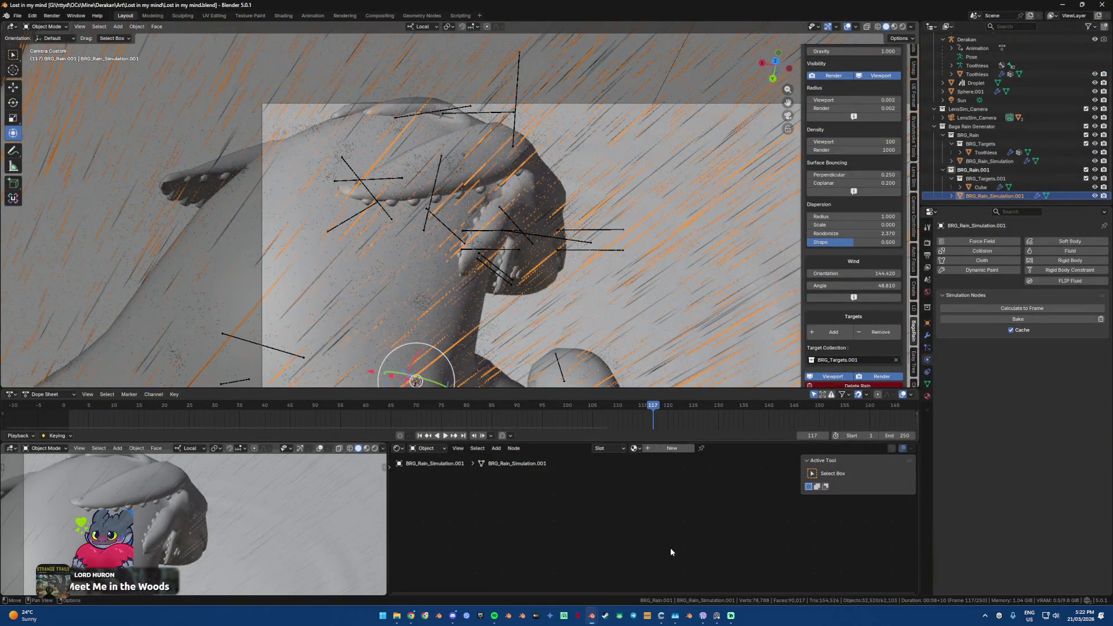
right_click(591, 616)
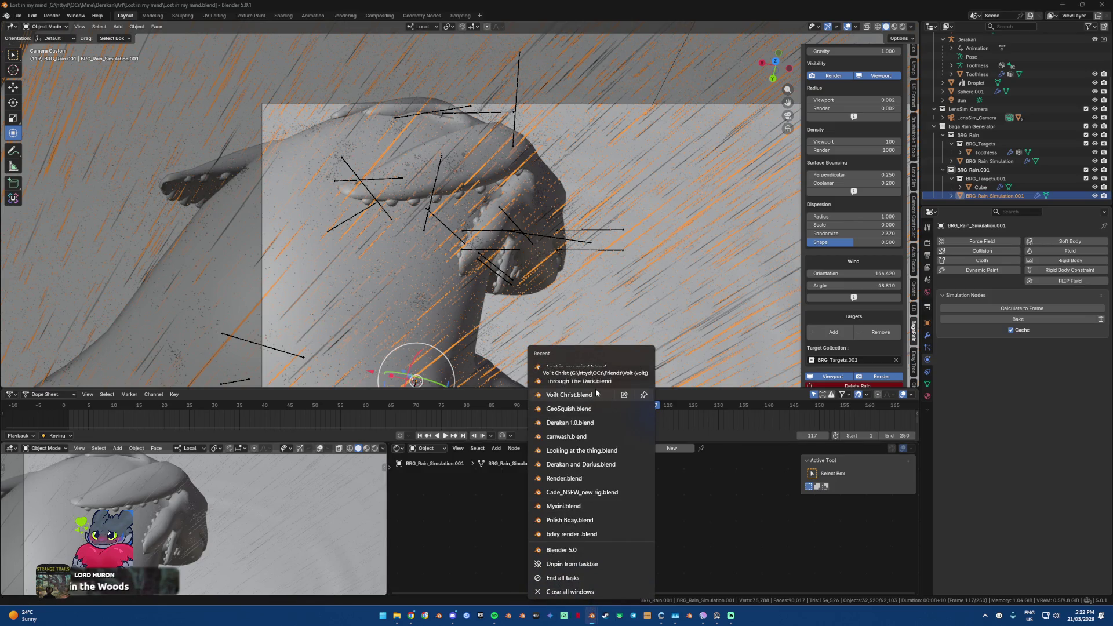
key(alt+Tab)
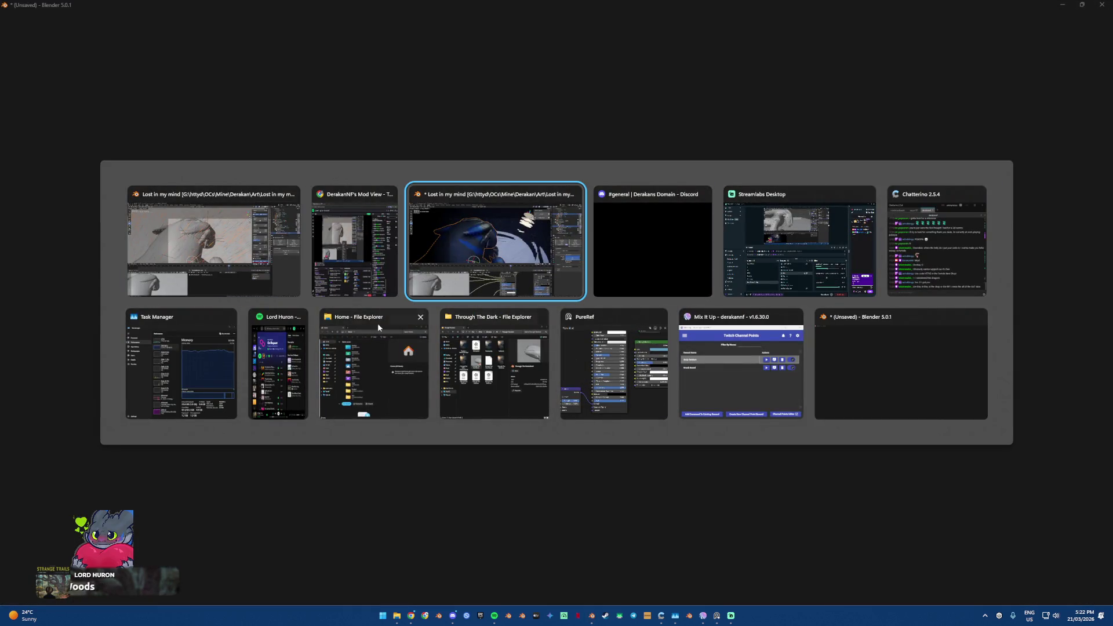
Step: Switch to the Through The Dark window and select Toothless.001 to show its shader nodes
click(281, 265)
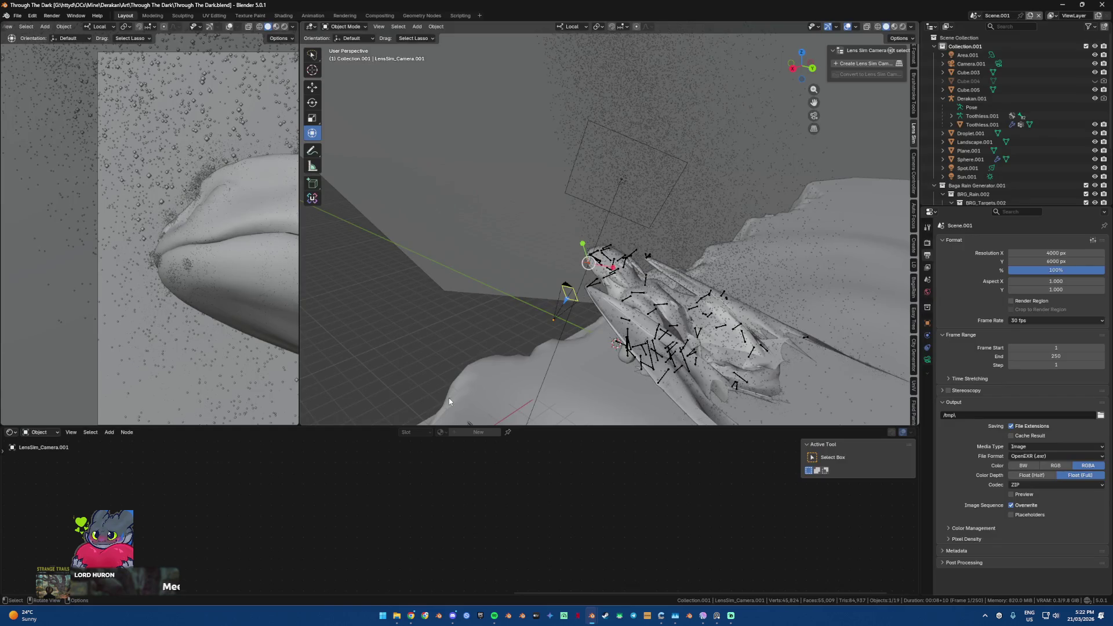
click(595, 306)
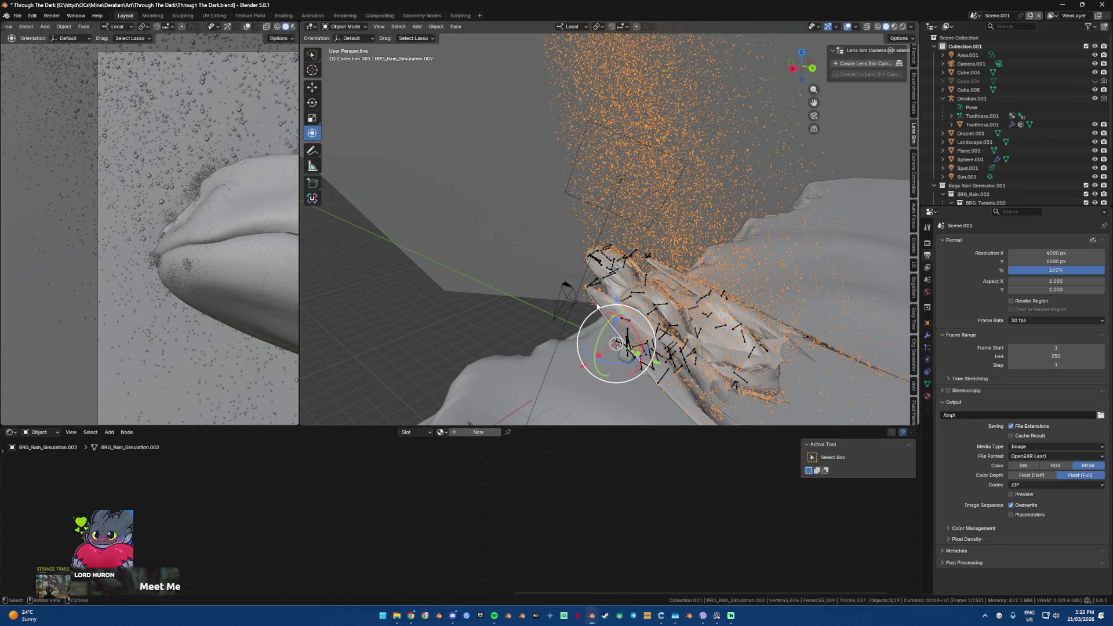
click(612, 315)
scroll(415, 481, down, 8)
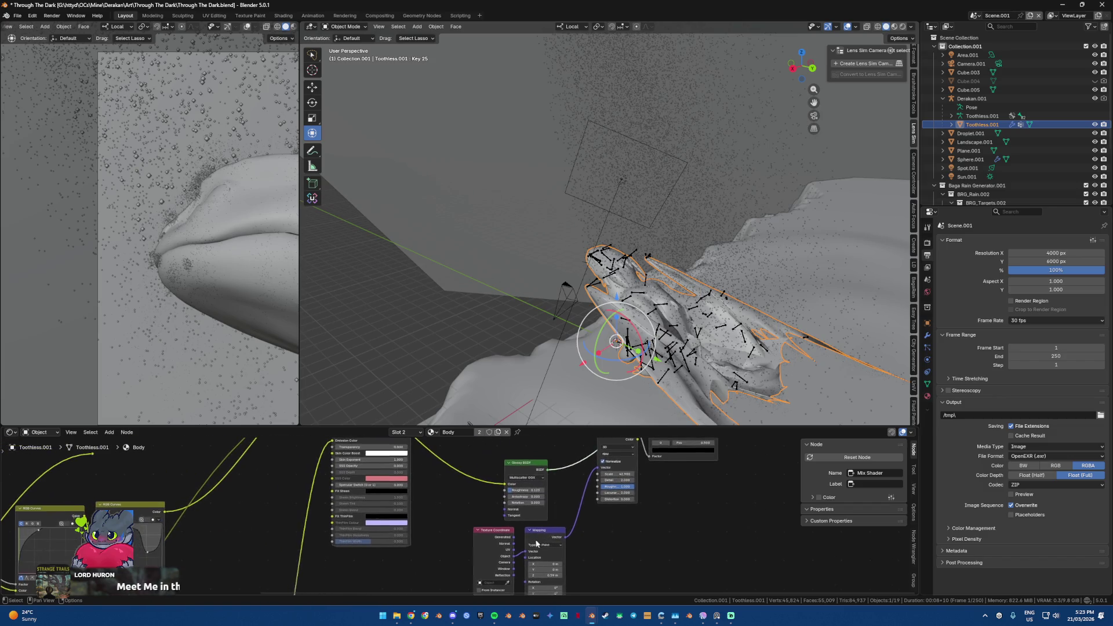
middle_drag(513, 494, 504, 545)
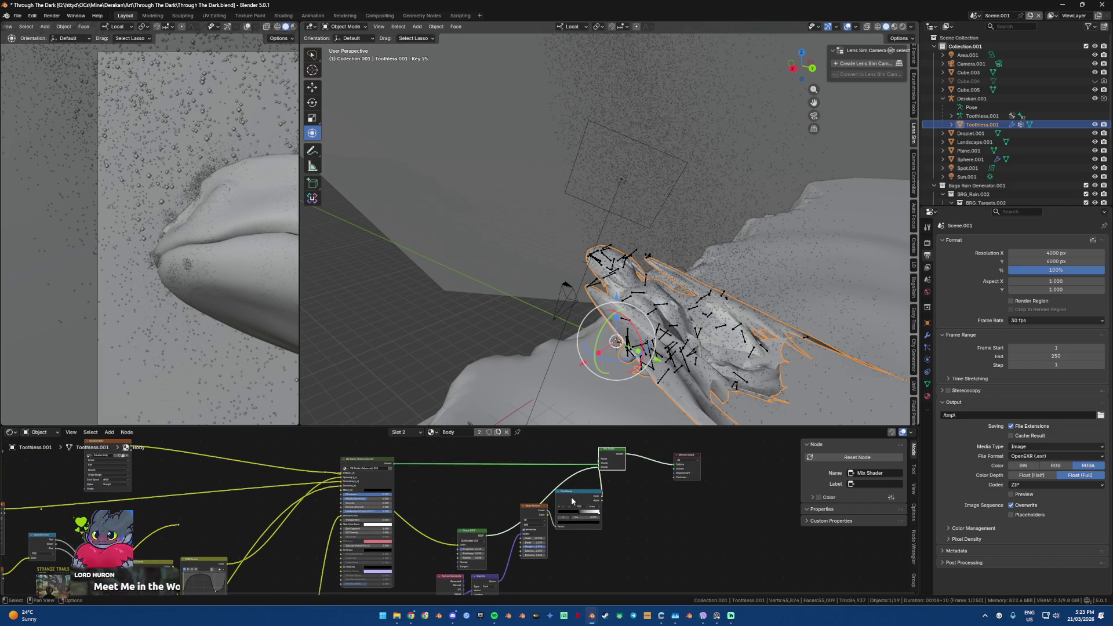
Step: Move the Color Ramp node down-right and the Glossy BSDF node up-right
drag(571, 502, 590, 526)
mouse_move(471, 531)
mouse_down()
mouse_move(496, 518)
mouse_move(500, 534)
mouse_up()
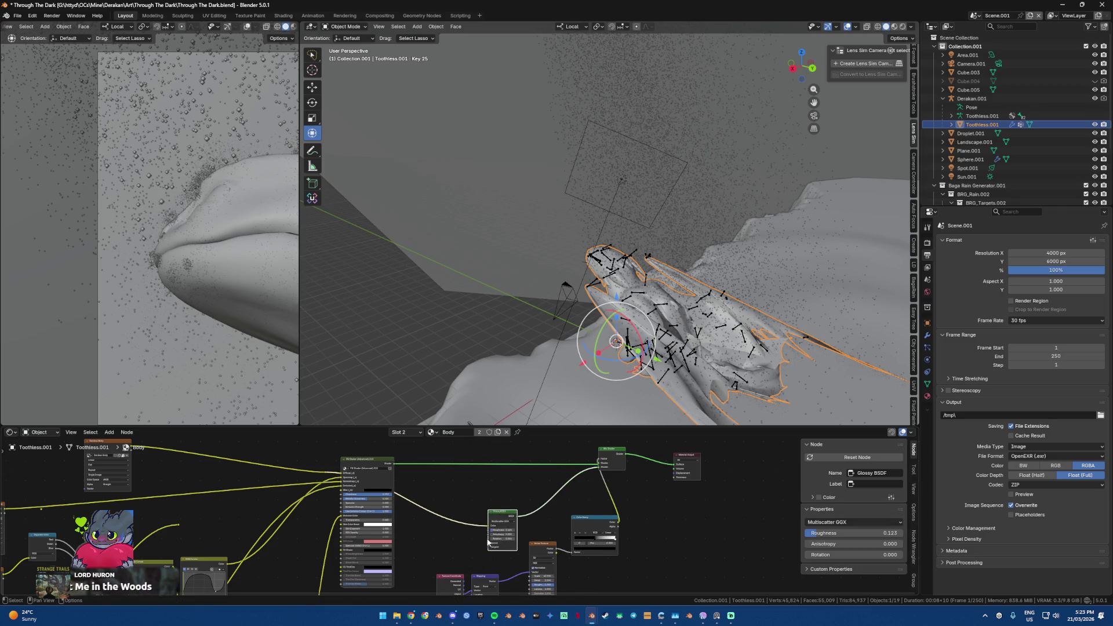
middle_drag(500, 534, 492, 483)
scroll(491, 483, up, 1)
scroll(491, 483, up, 1)
scroll(492, 483, down, 2)
scroll(491, 484, up, 2)
scroll(491, 484, down, 2)
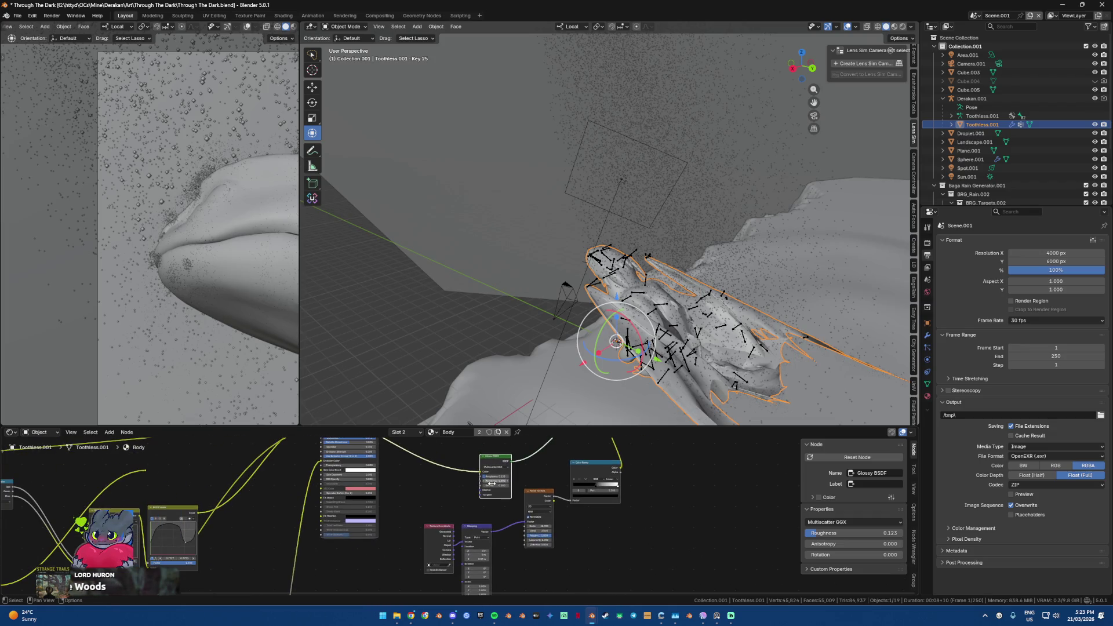
Step: Maximise the node editor, snip the node tree to the clipboard, and minimise the window
key(ctrl+alt+space)
scroll(528, 317, up, 1)
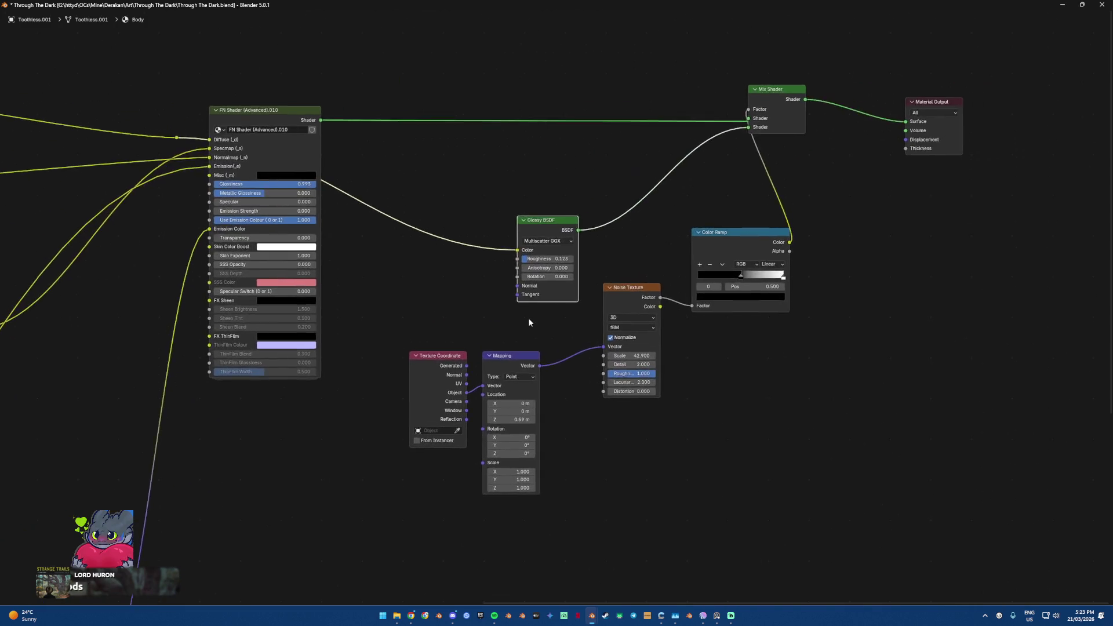
scroll(528, 322, up, 1)
scroll(421, 307, up, 1)
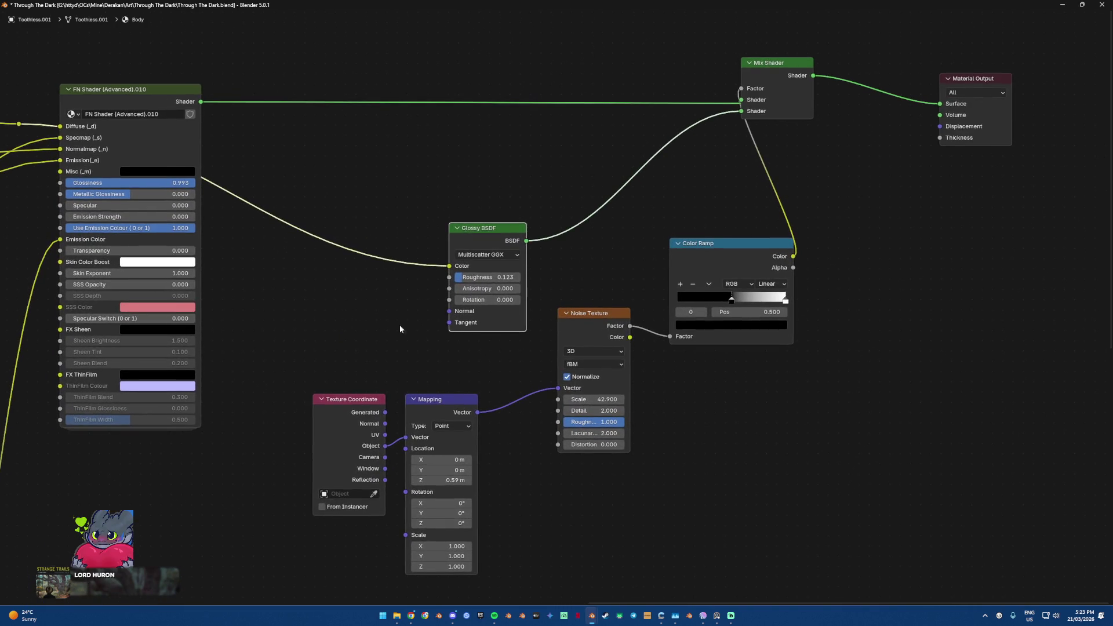
key(super+shift+s)
drag(265, 582, 885, 40)
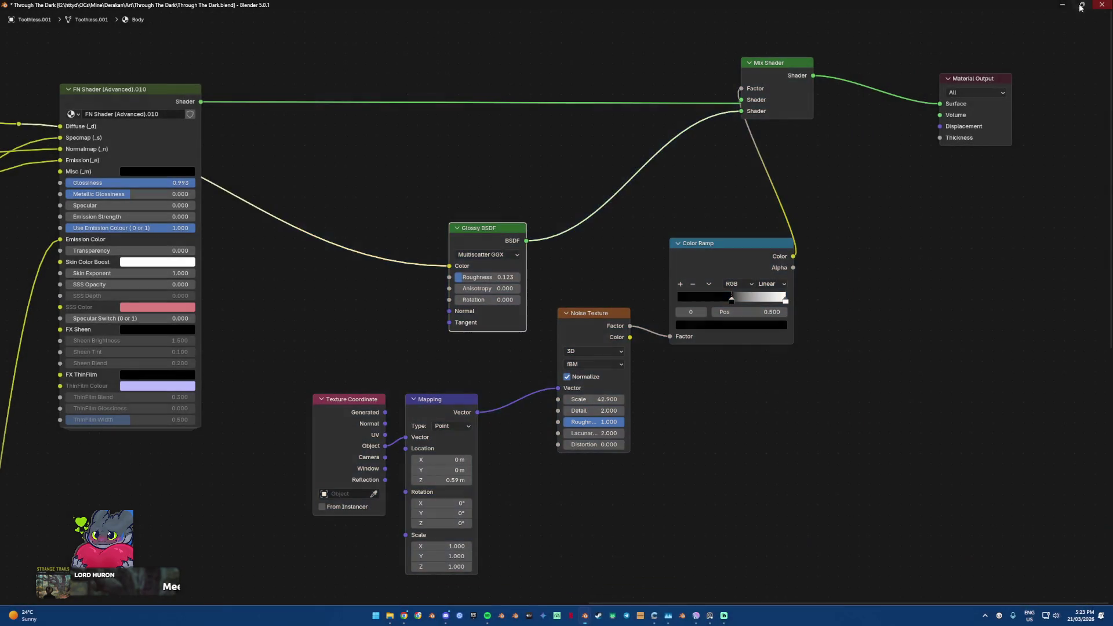
click(1086, 6)
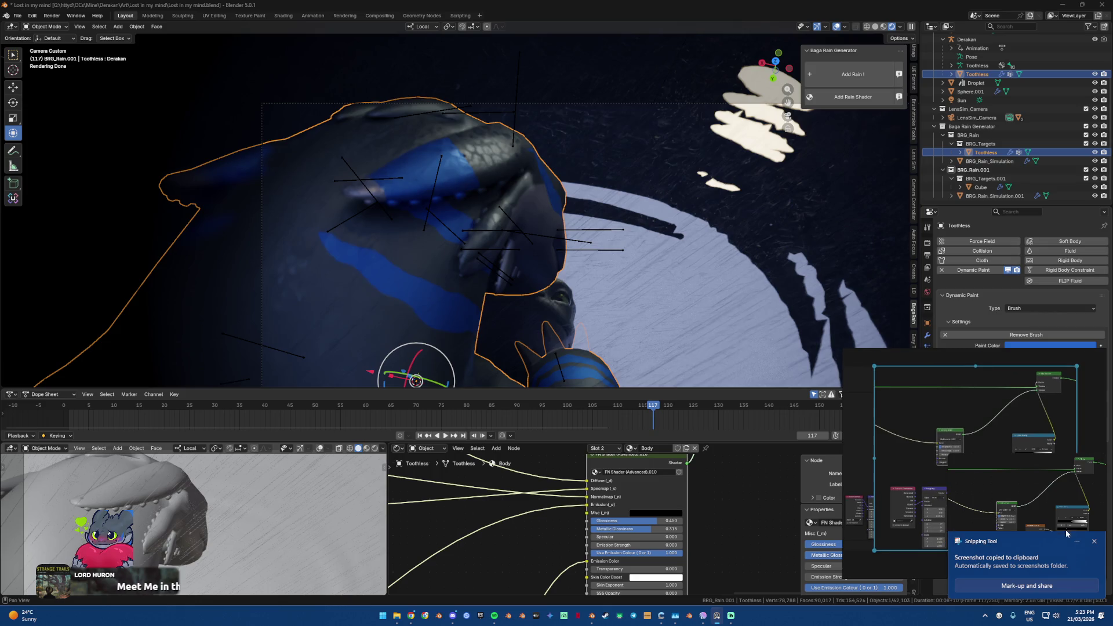
click(1093, 541)
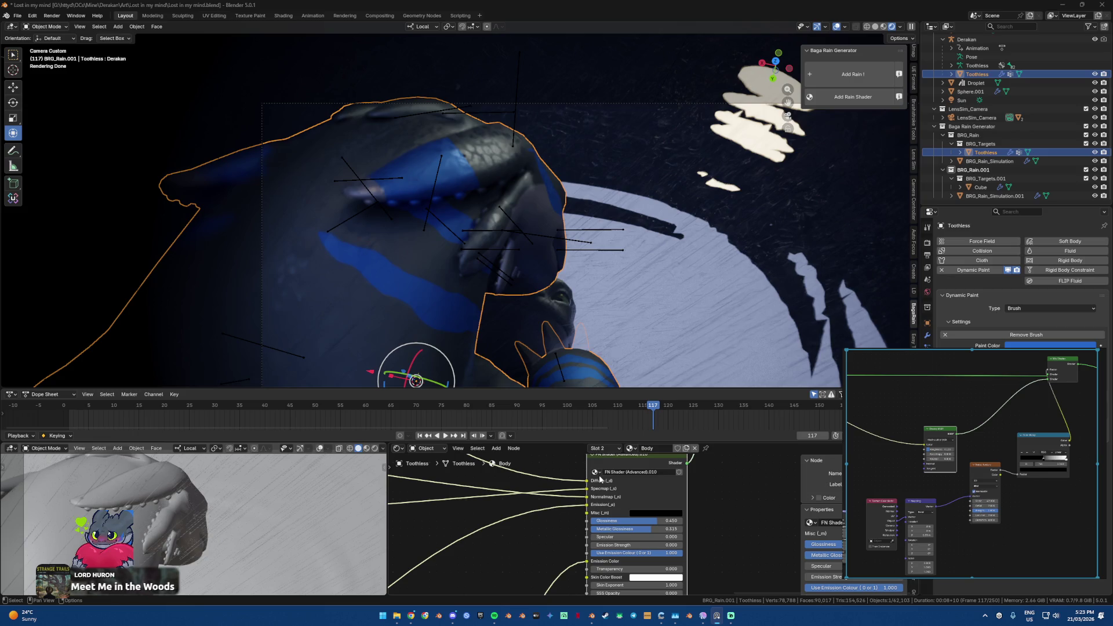
mouse_move(556, 222)
shift+middle_down()
mouse_move(505, 222)
mouse_move(470, 191)
shift+middle_up()
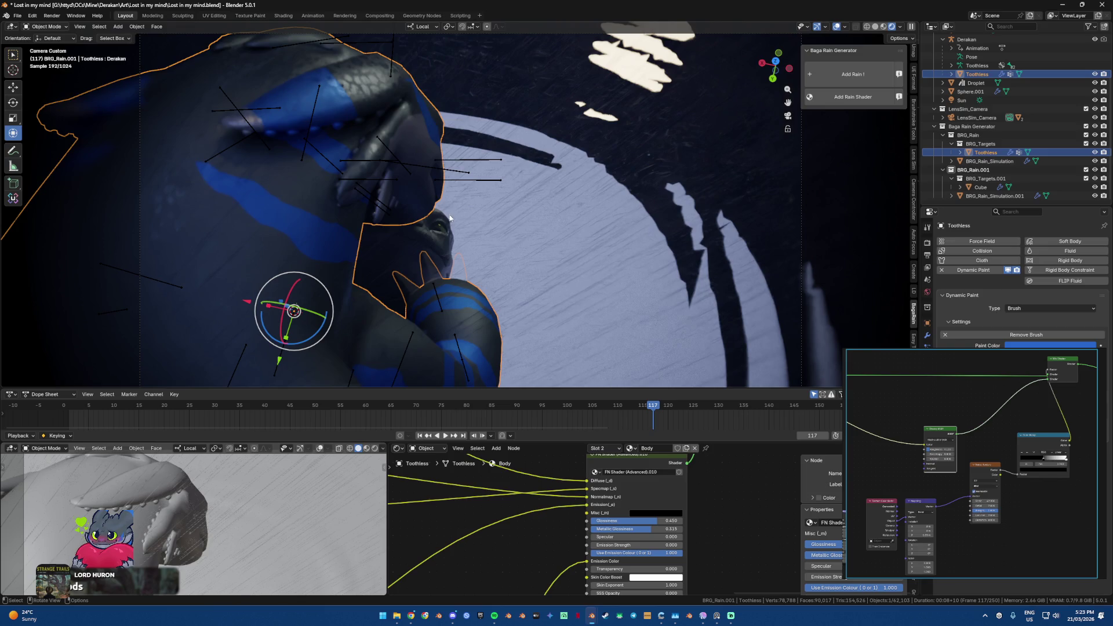
key(alt+Tab)
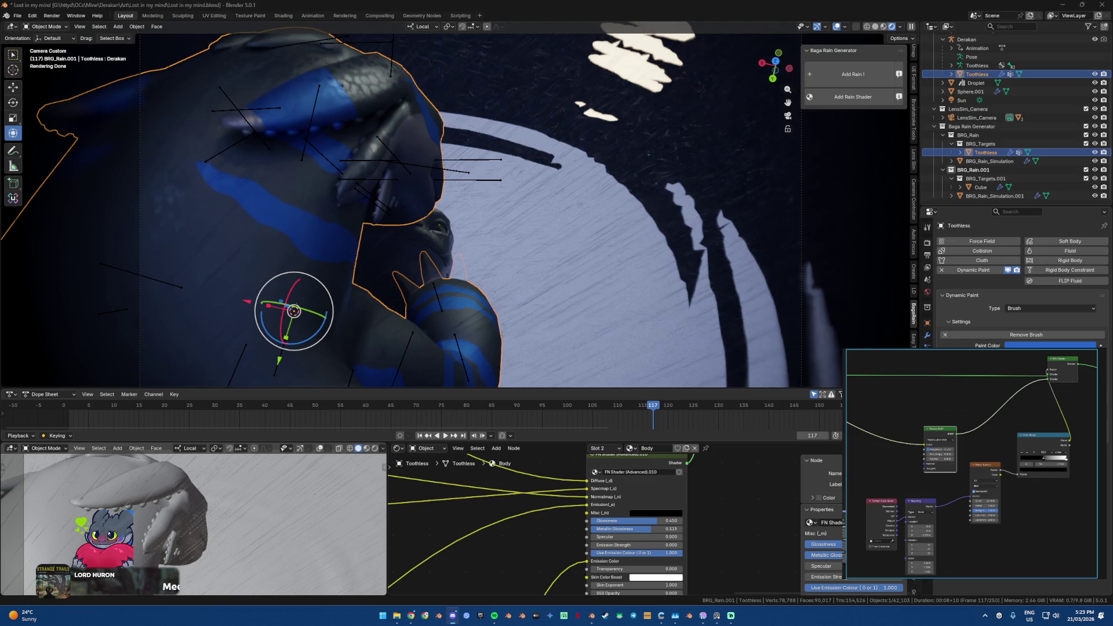
key(alt+Tab)
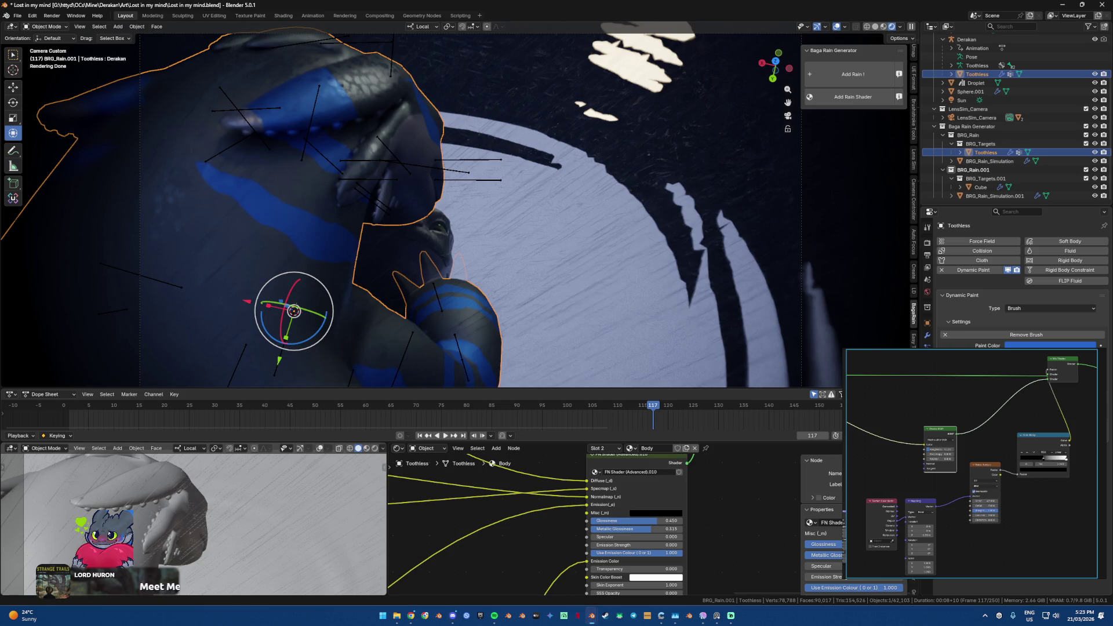
key(alt+Tab)
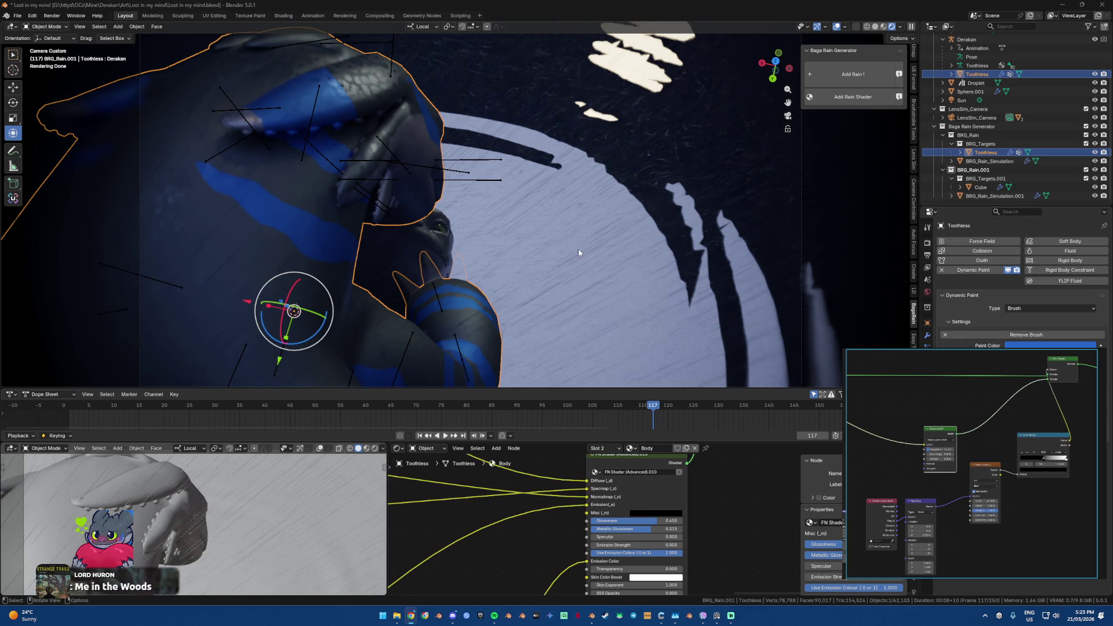
shift+middle_drag(579, 248, 555, 249)
scroll(623, 500, down, 2)
ctrl+scroll(623, 501, right, 3)
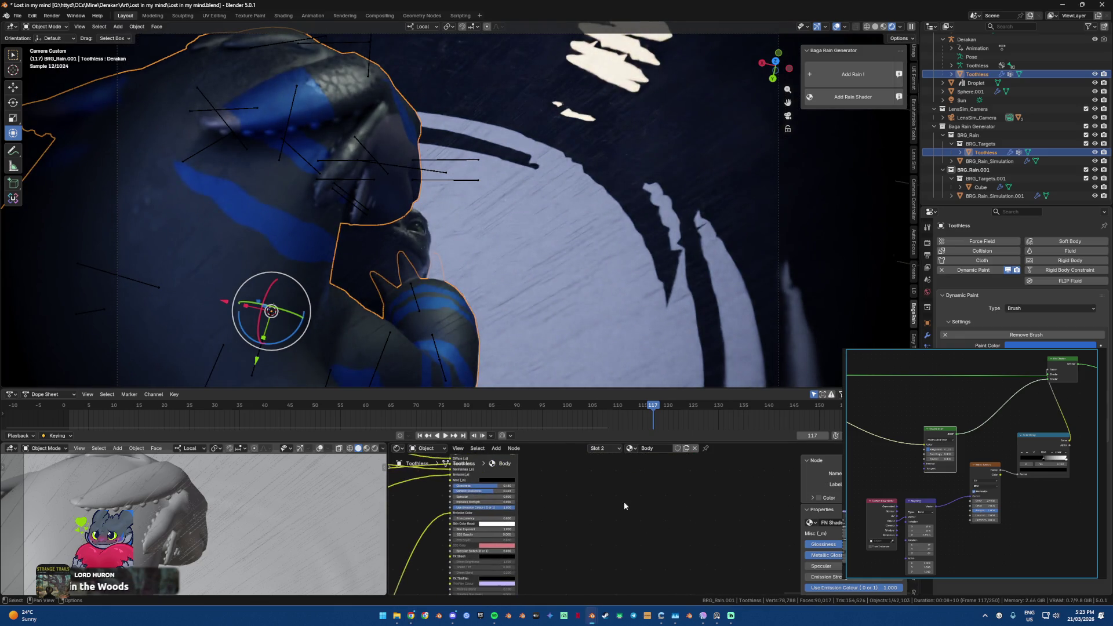
Step: Move the Material Output node aside and add a Glossy BSDF node via 'gloss' search
ctrl+scroll(644, 510, left, 3)
shift+scroll(645, 493, up, 3)
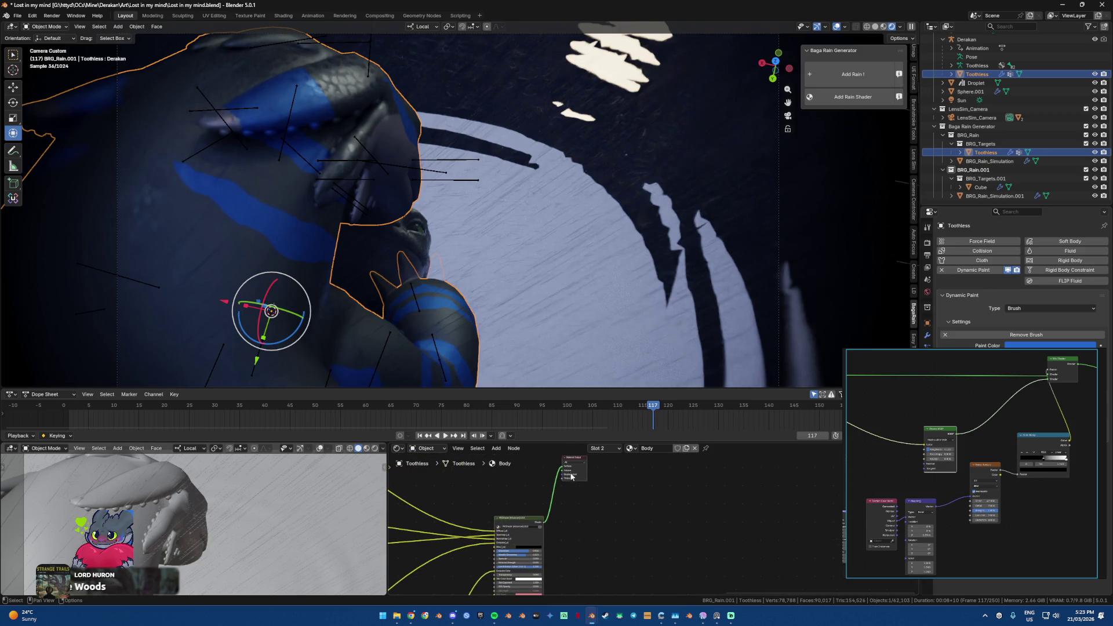
drag(582, 465, 653, 511)
scroll(649, 516, up, 2)
key(shift+a)
text(gloss)
key(Return)
click(579, 566)
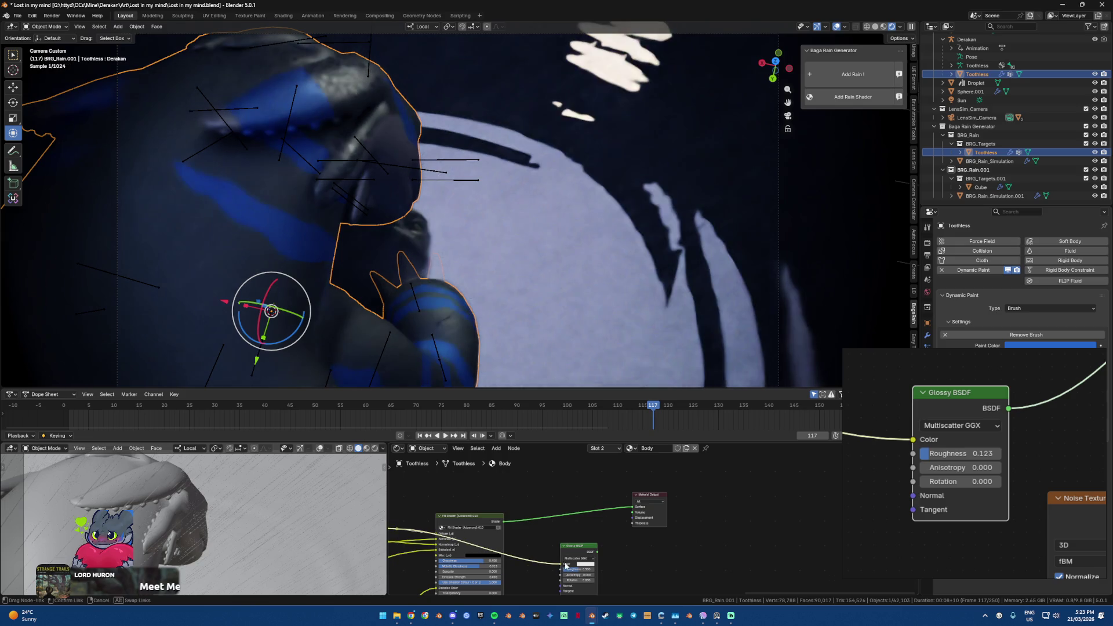
Step: Set the Glossy BSDF Roughness to 0.123 and frame the Material Output and shaders
scroll(585, 518, up, 3)
scroll(538, 549, up, 2)
click(488, 547)
key(BackSpace)
key(Return)
scroll(489, 548, down, 3)
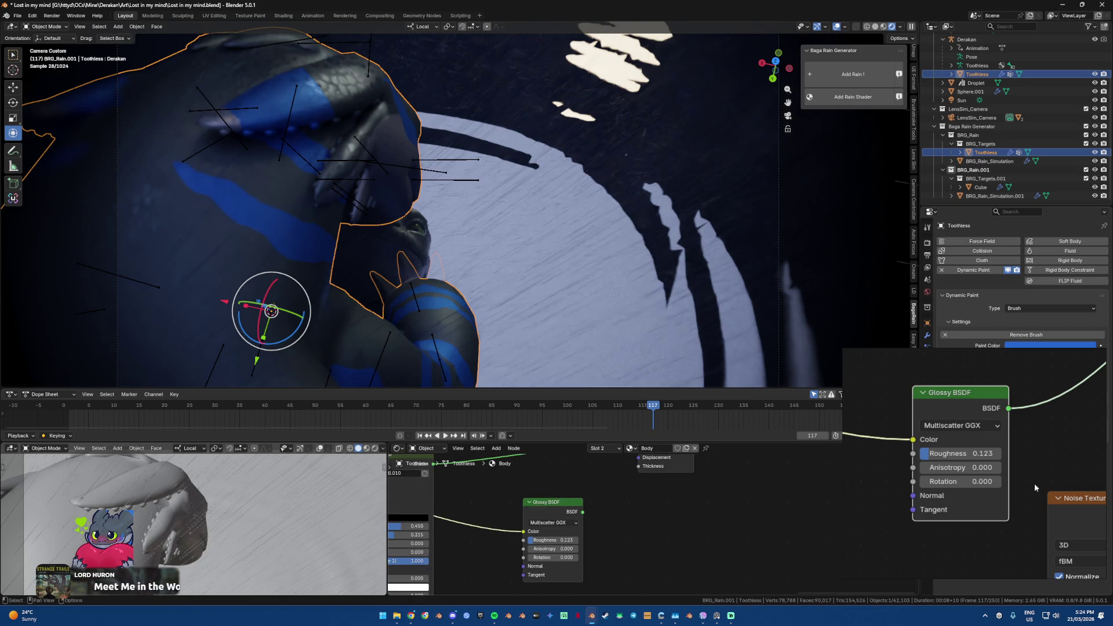
scroll(989, 532, down, 5)
middle_drag(988, 532, 965, 483)
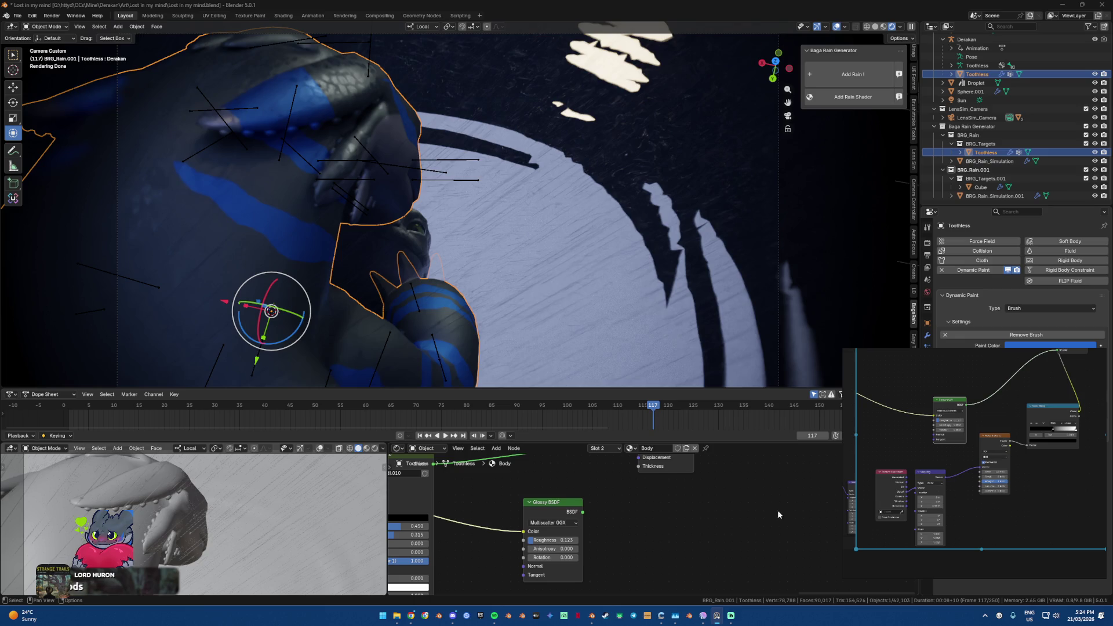
scroll(570, 520, down, 2)
middle_drag(570, 520, 572, 556)
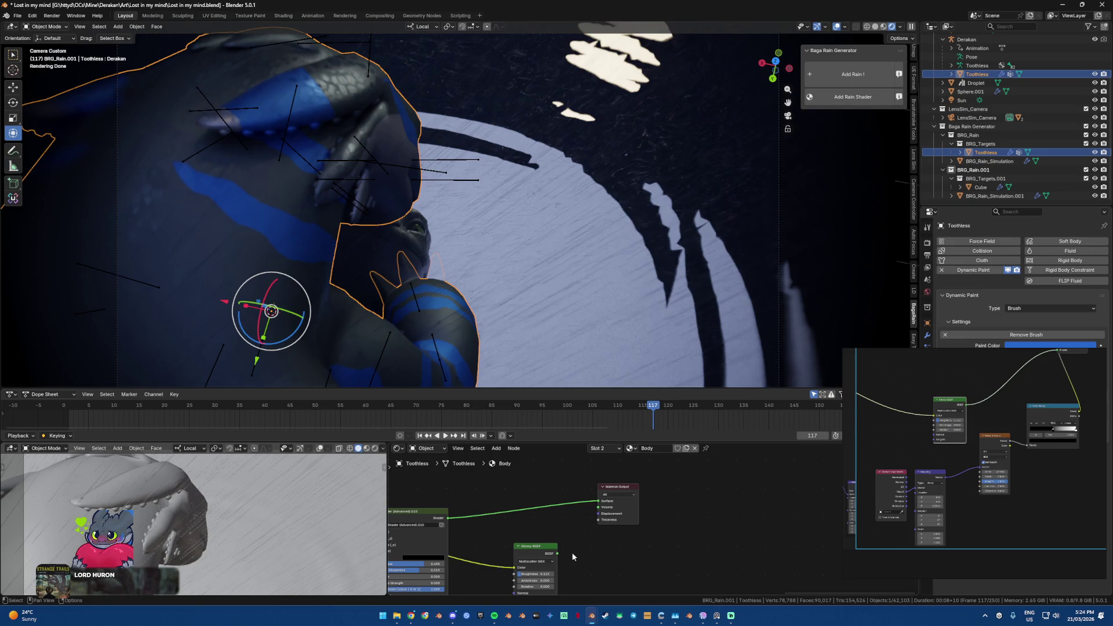
Step: Insert a Mix Shader before the Material Output and place the Glossy BSDF beside it
key(shift+a)
mouse_move(572, 552)
text(mix)
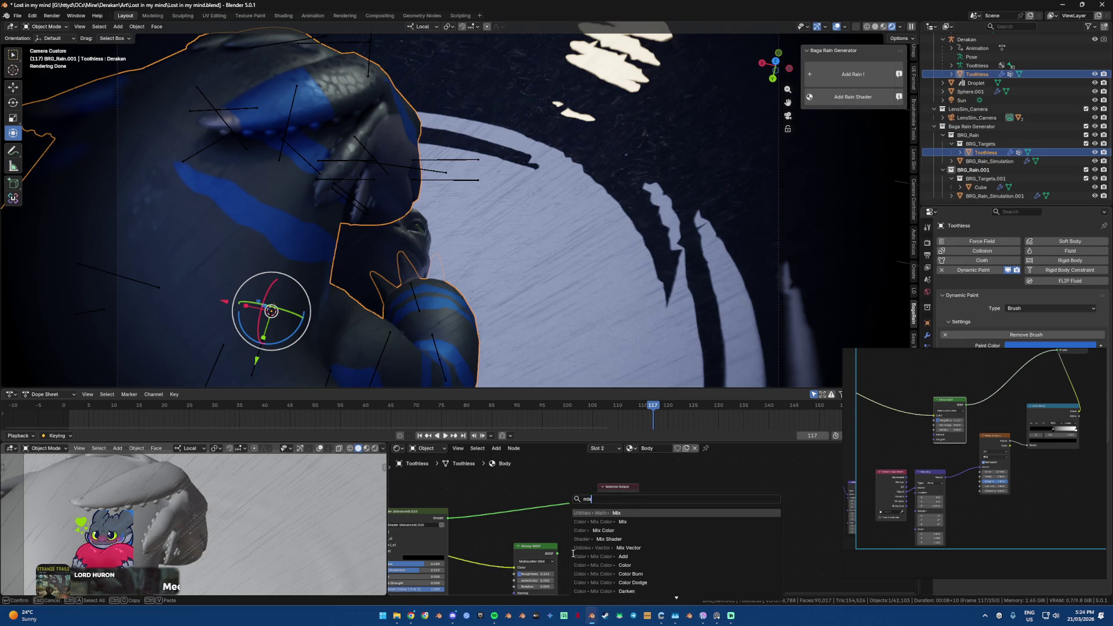
key(Down)
key(Down)
key(Return)
click(546, 497)
click(980, 449)
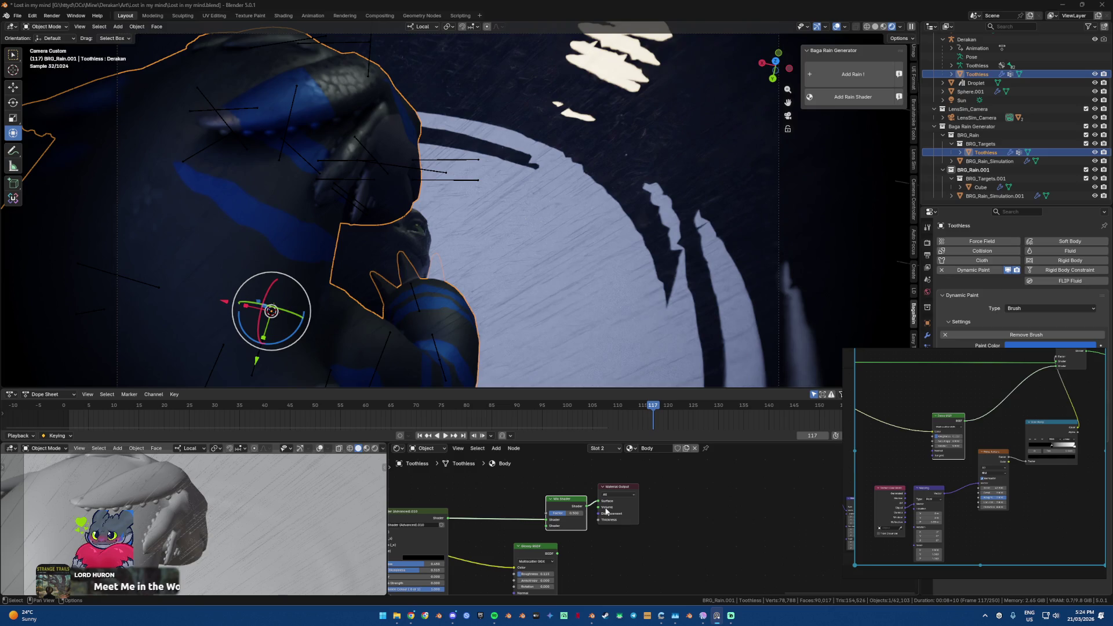
drag(549, 544, 523, 547)
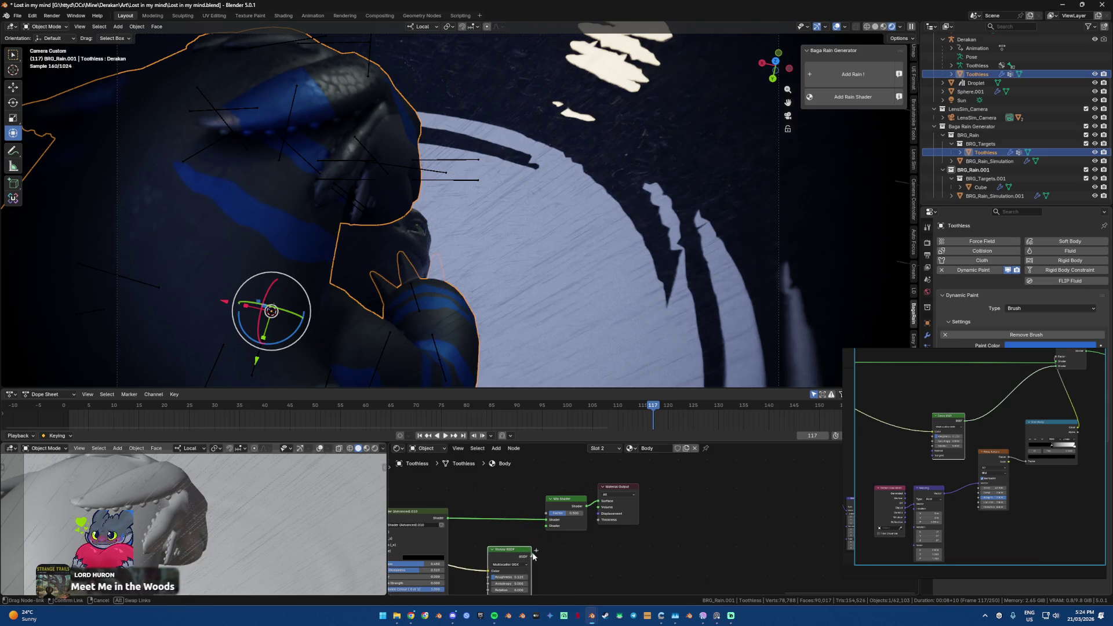
scroll(628, 529, down, 3)
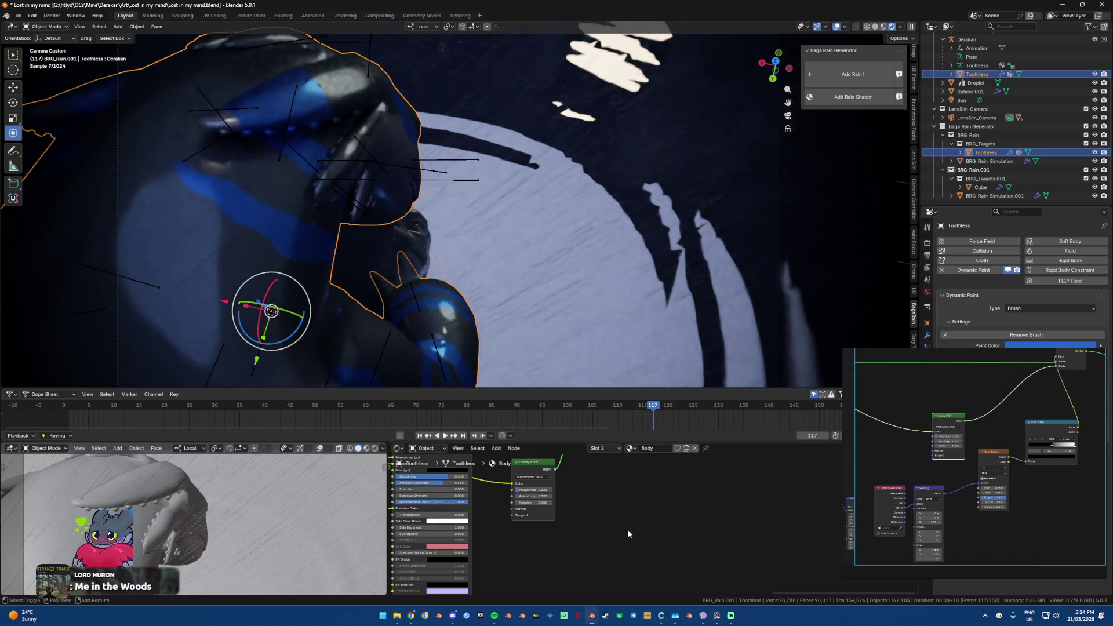
Step: Add a Noise Texture node to the Body material
key(shift+a)
text(biuse)
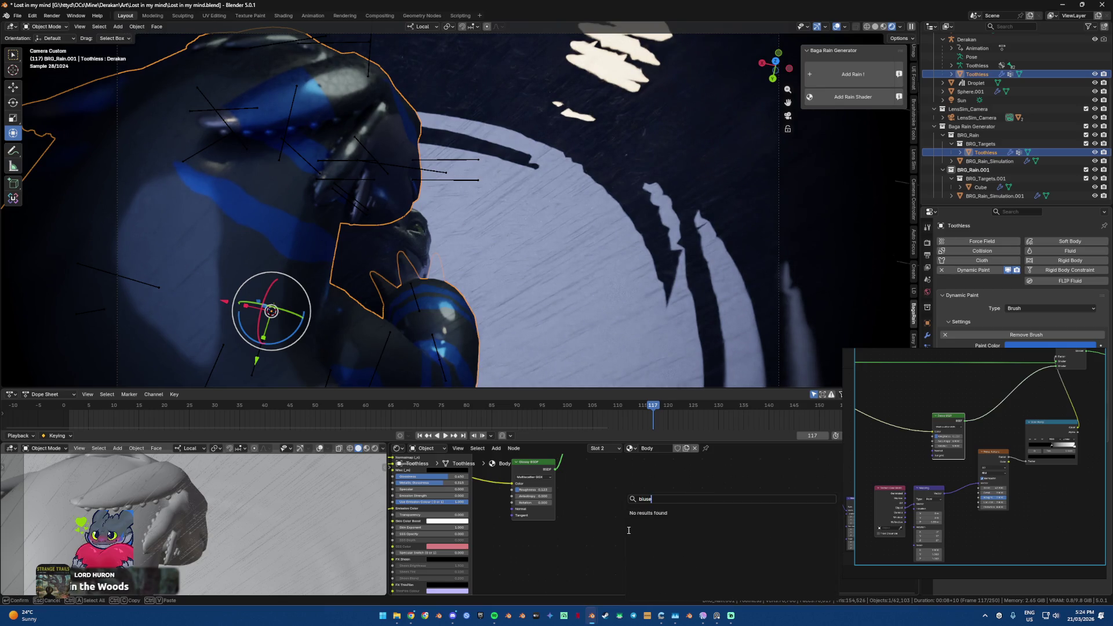
key(BackSpace)
key(BackSpace)
key(BackSpace)
text(noise)
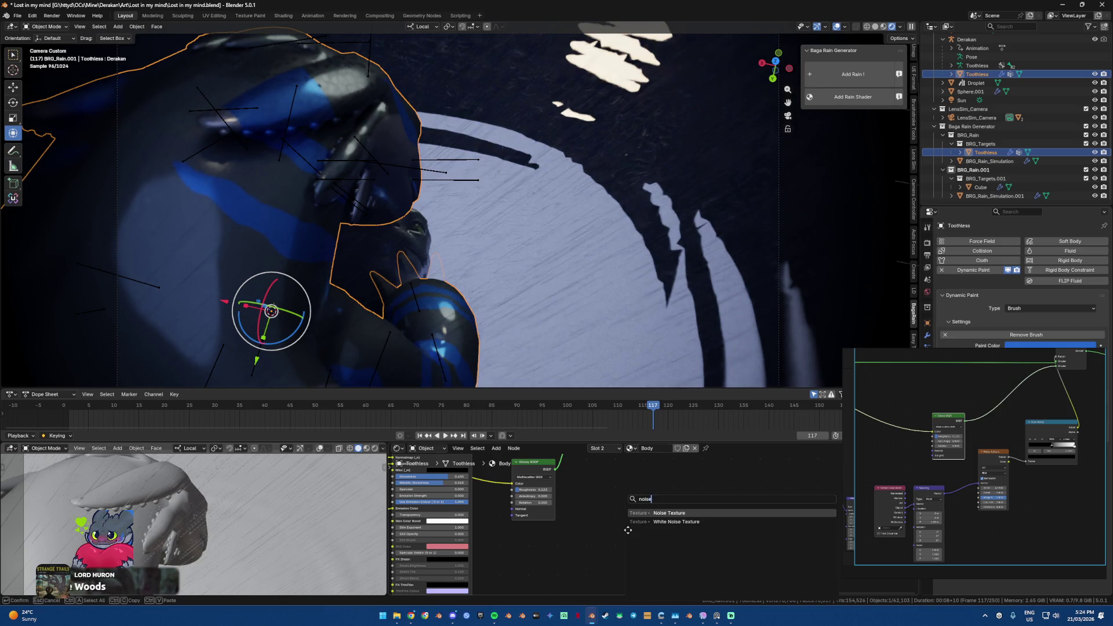
key(Return)
click(630, 518)
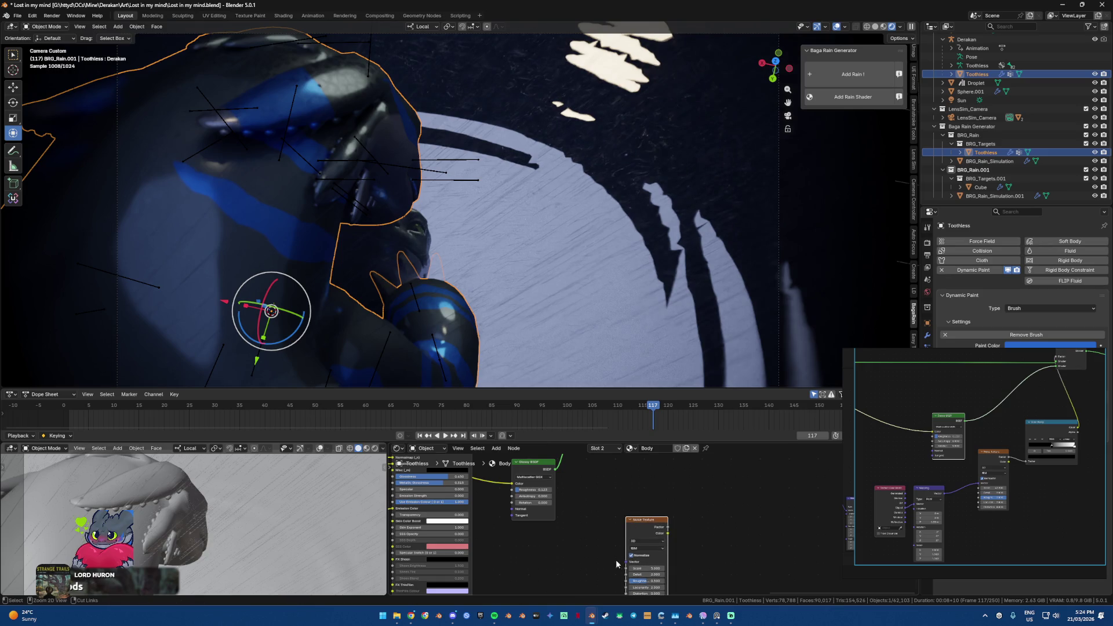
Step: Add Texture Coordinate and Mapping nodes to the noise, with Mapping Location Z at 0.59 m
key(ctrl+t)
scroll(627, 537, up, 2)
key(KP_Decimal)
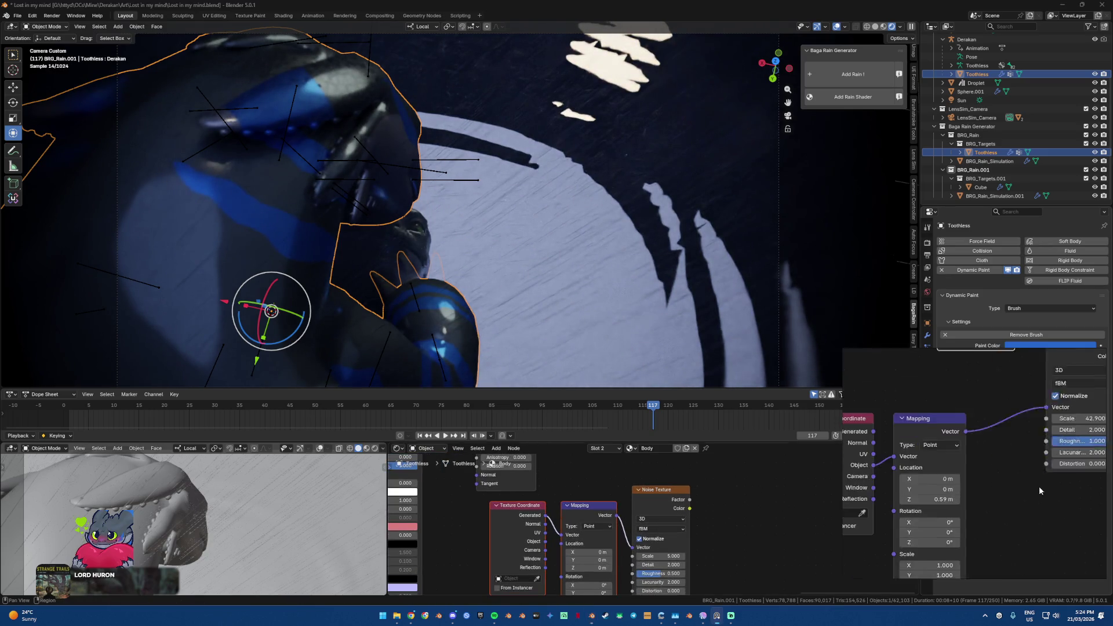
click(568, 567)
key(Return)
Step: Add a Color Ramp node fed by the Noise Texture output
drag(545, 541, 641, 512)
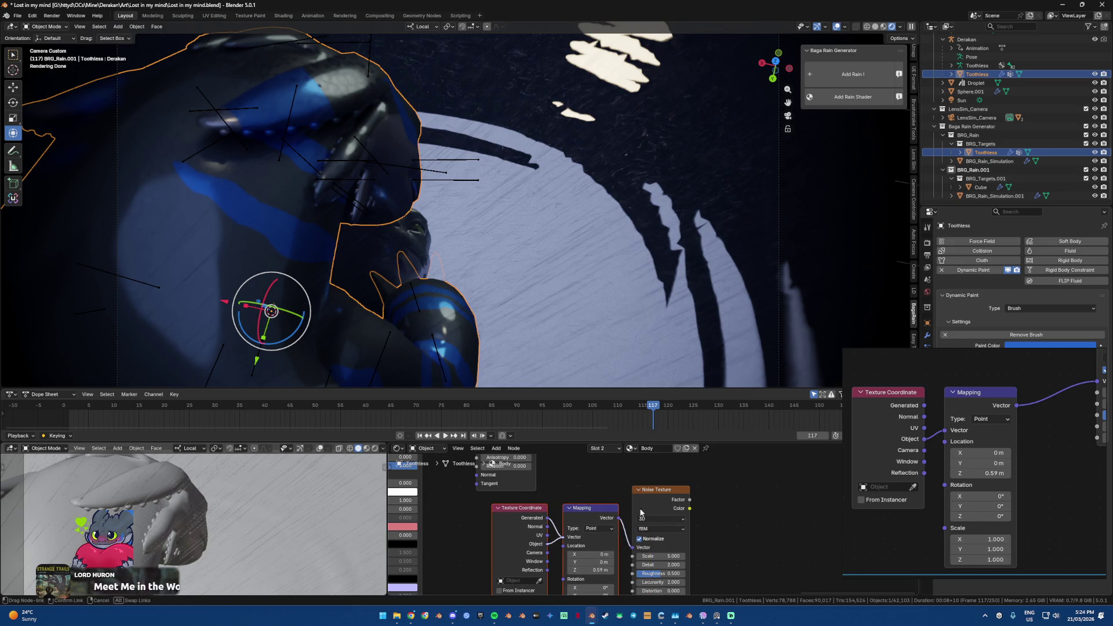
drag(640, 512, 581, 536)
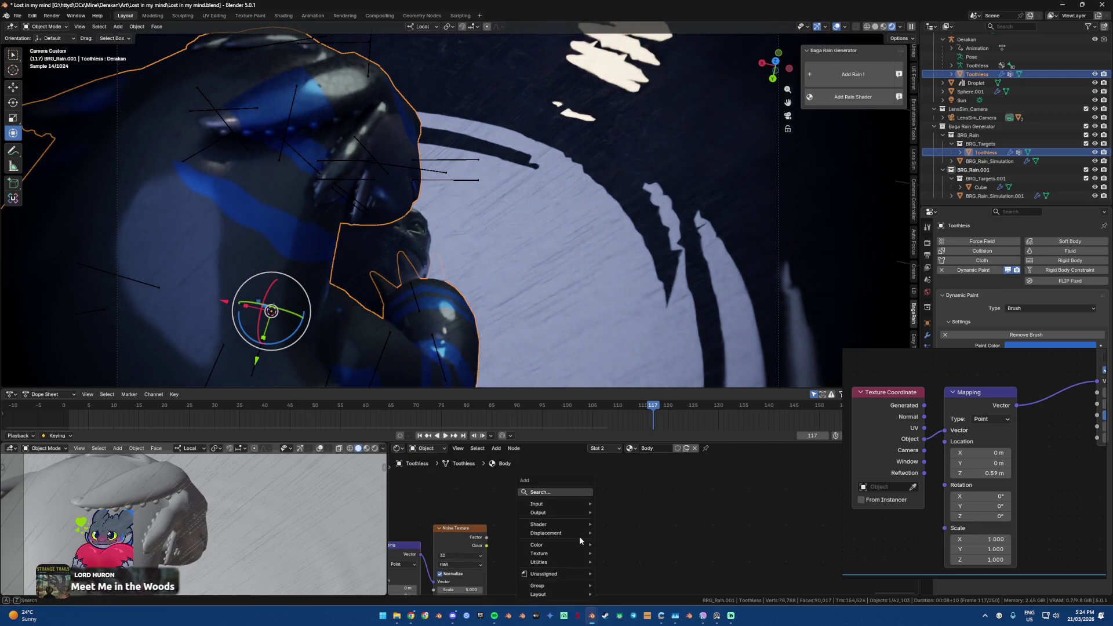
text(color ramp)
key(Return)
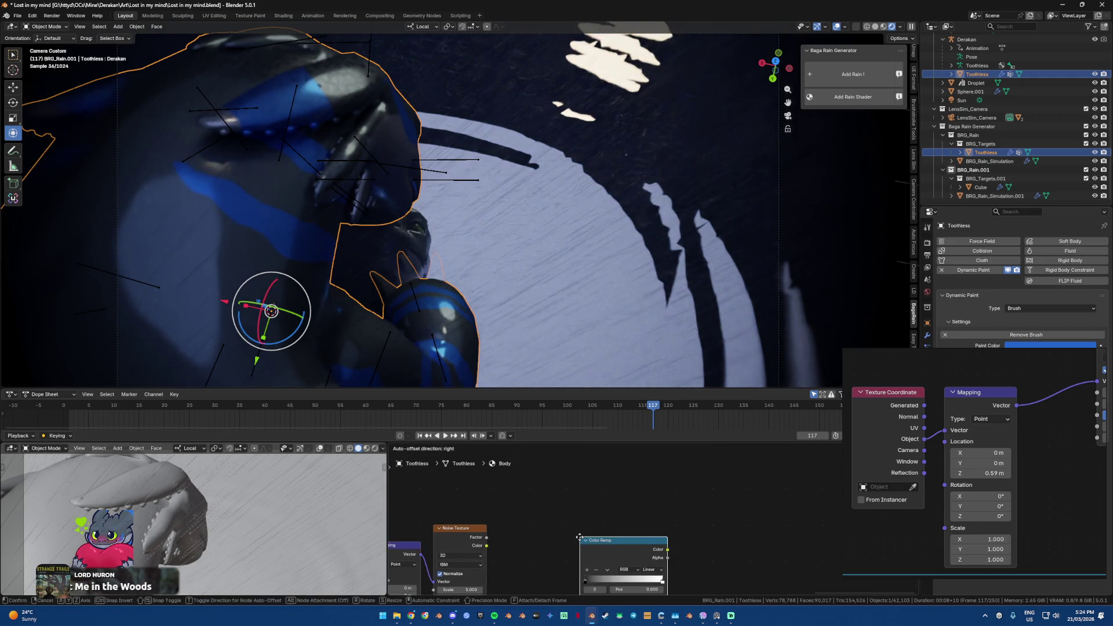
click(544, 507)
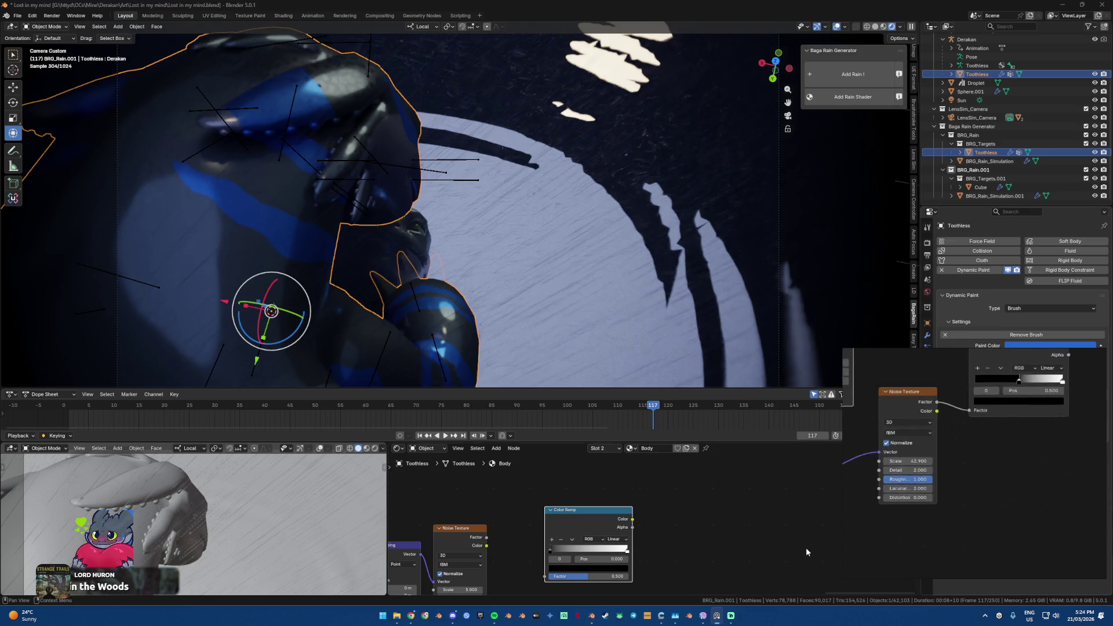
drag(484, 545, 550, 575)
Step: Set the Color Ramp stop position to 0.5 and link its Color to the Mix Shader
scroll(581, 544, up, 2)
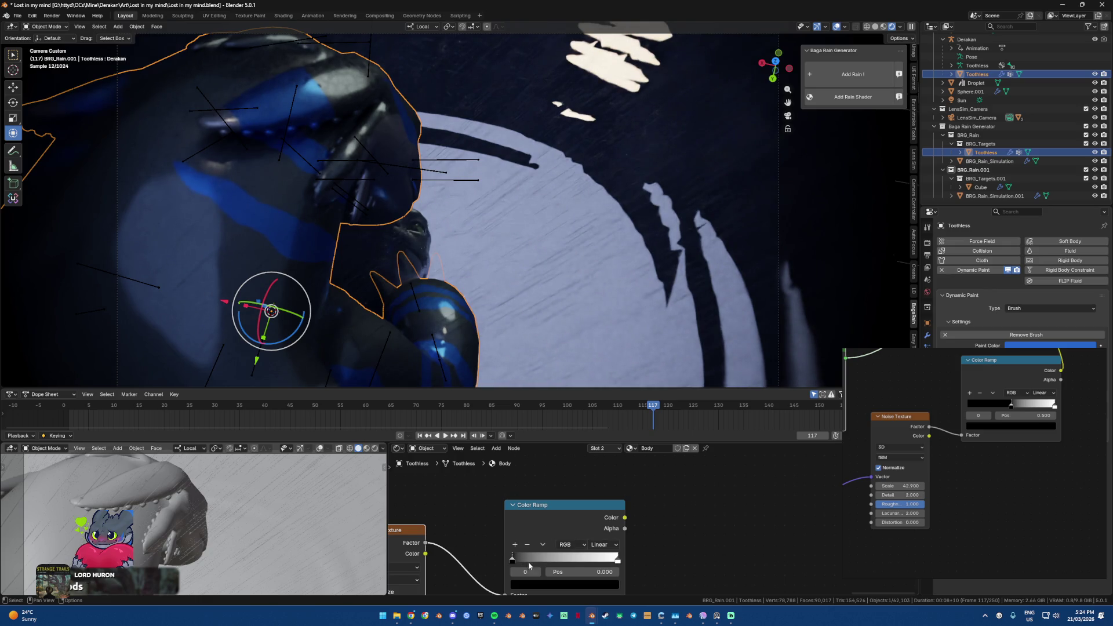
click(575, 570)
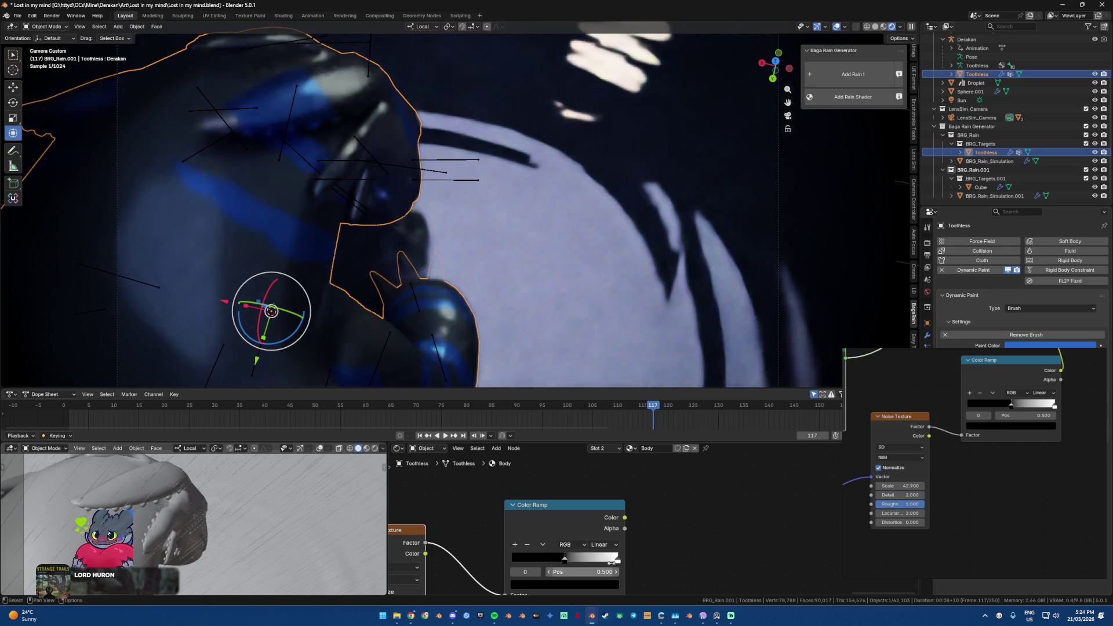
key(Return)
scroll(663, 502, down, 3)
scroll(663, 575, down, 2)
drag(633, 575, 424, 492)
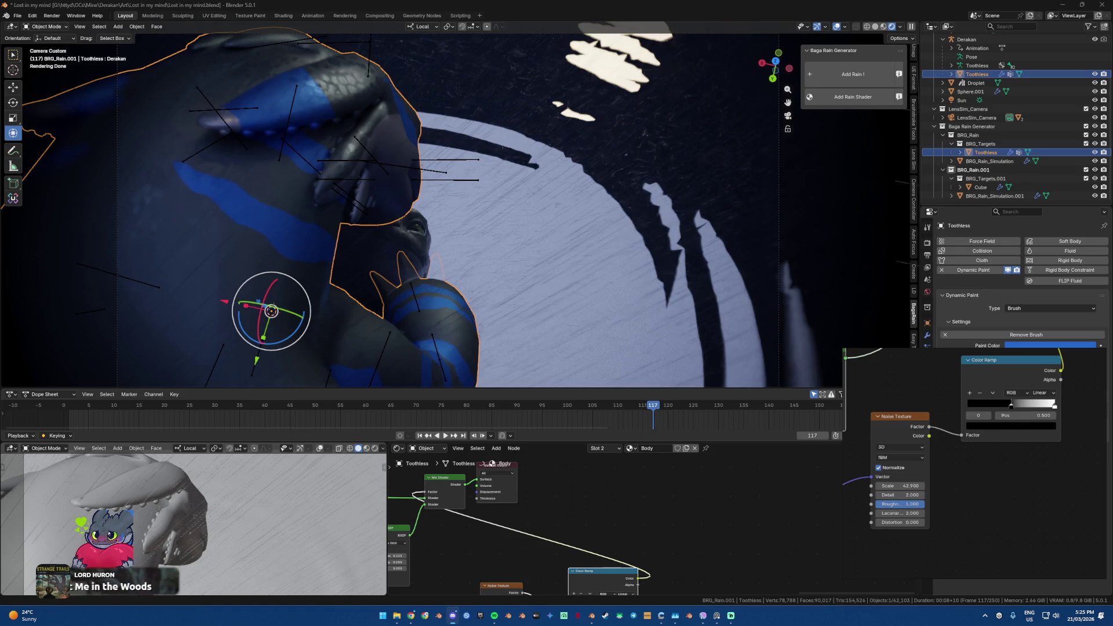
Step: Switch to the other Blender window and scroll the node view
key(alt+Tab)
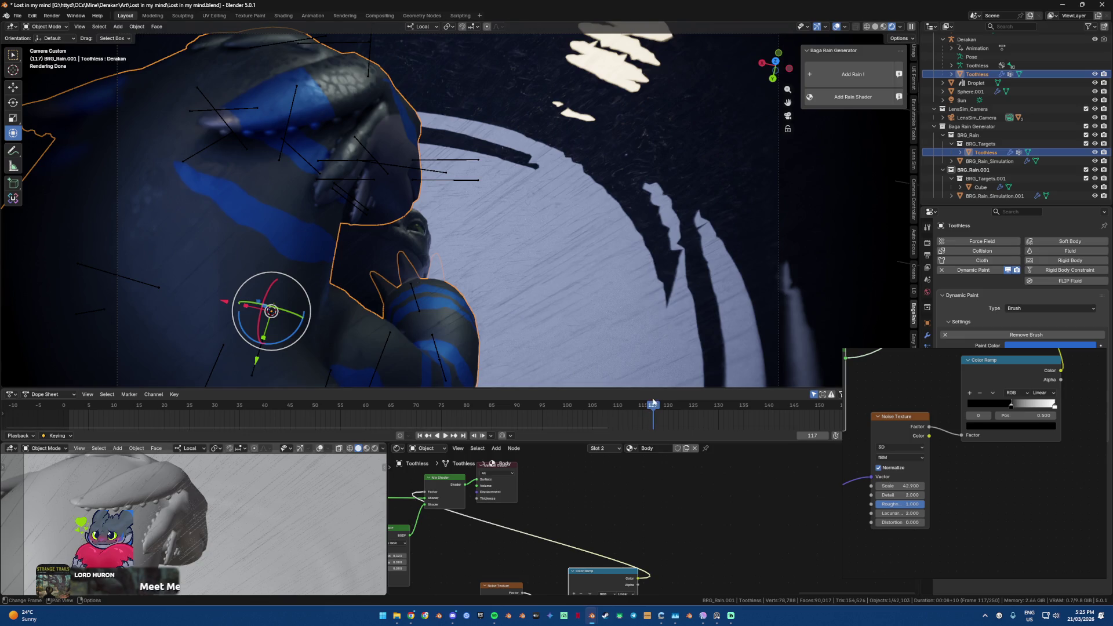
scroll(1031, 89, up, 5)
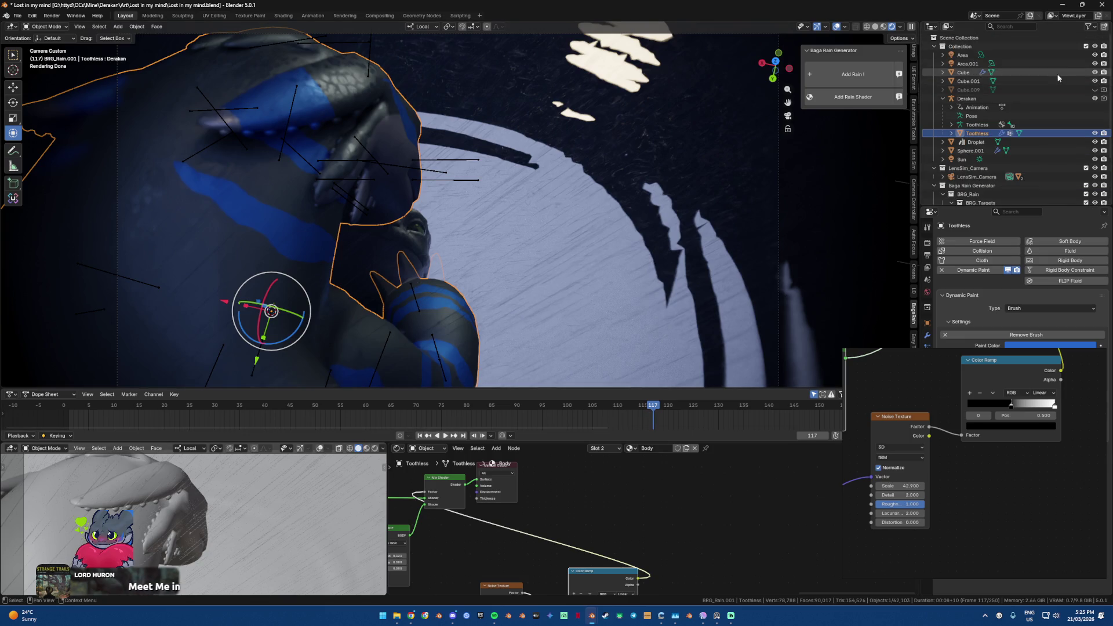
Step: Unhide Cube.009, orbit to inspect the cave, then return to the camera view
click(1096, 89)
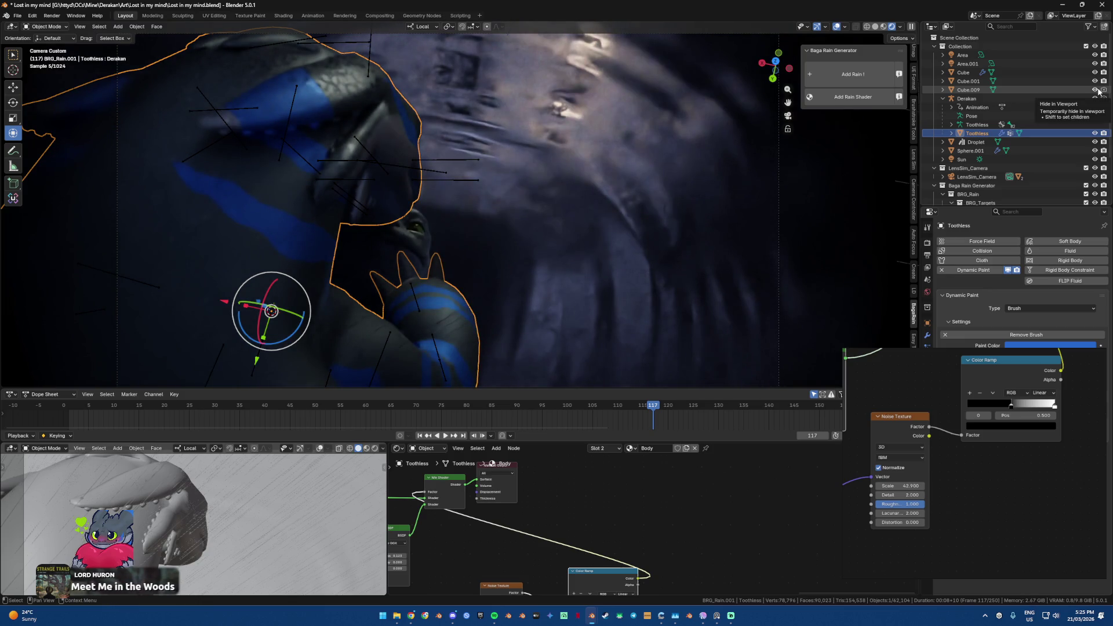
mouse_move(614, 267)
middle_down()
mouse_move(558, 194)
mouse_move(516, 179)
mouse_move(515, 155)
middle_up()
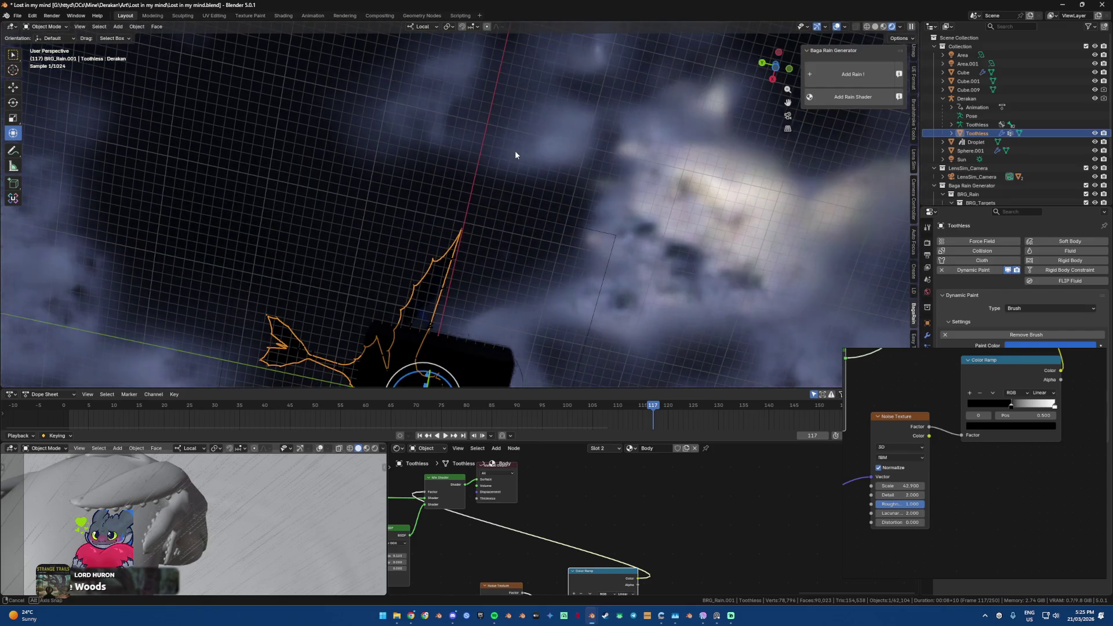
scroll(1049, 137, down, 3)
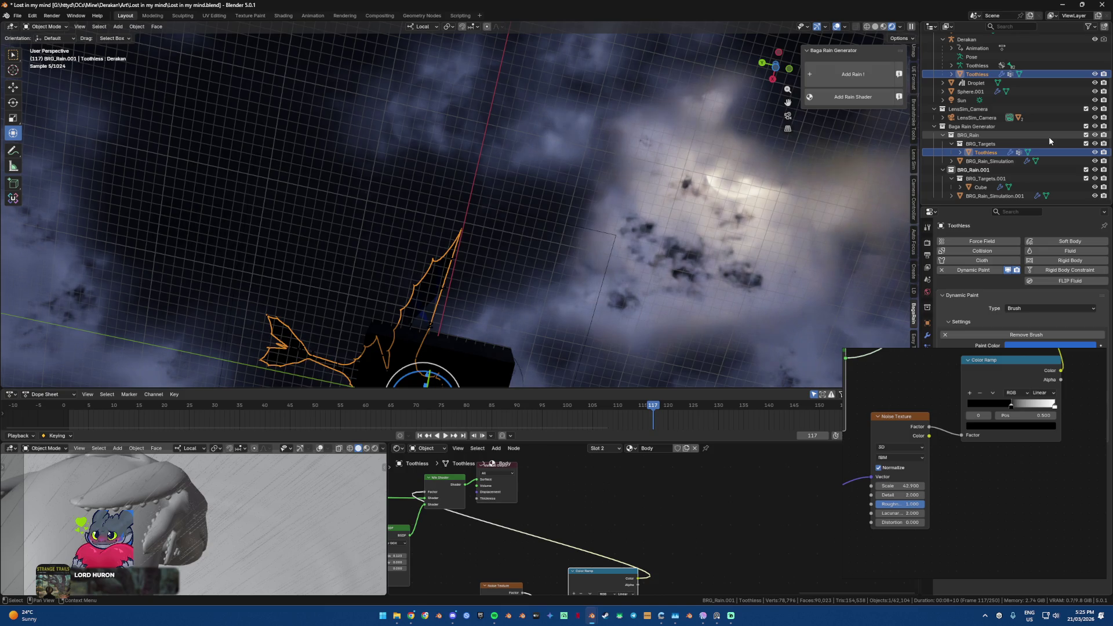
middle_drag(579, 203, 431, 229)
key(KP_0)
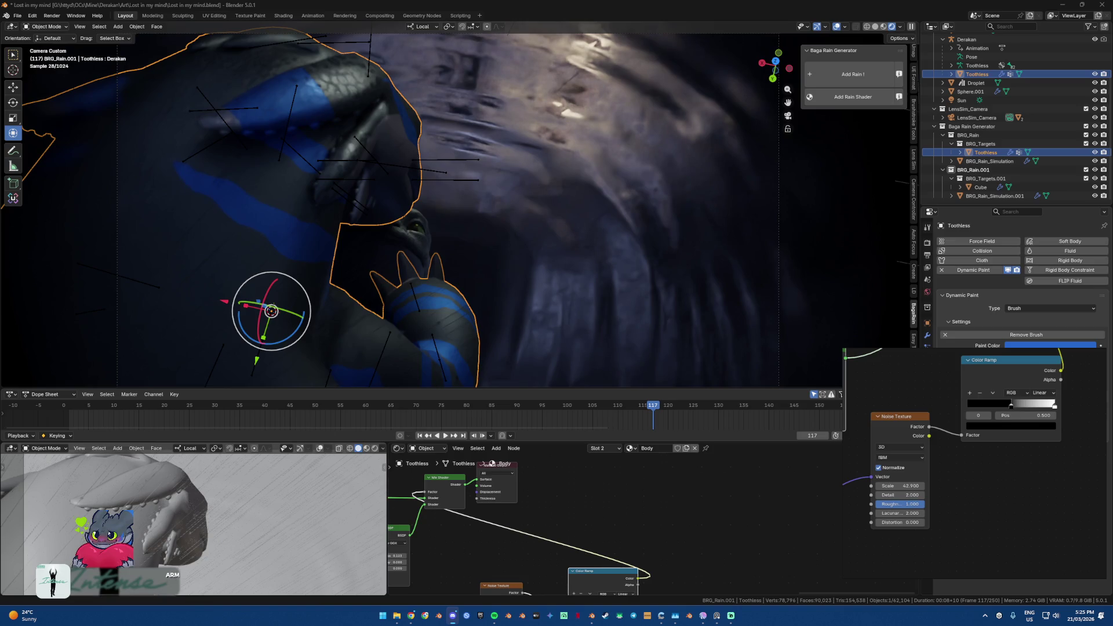
Step: Return to the Body material and bring the Noise Texture and Color Ramp nodes into view
key(alt+Tab)
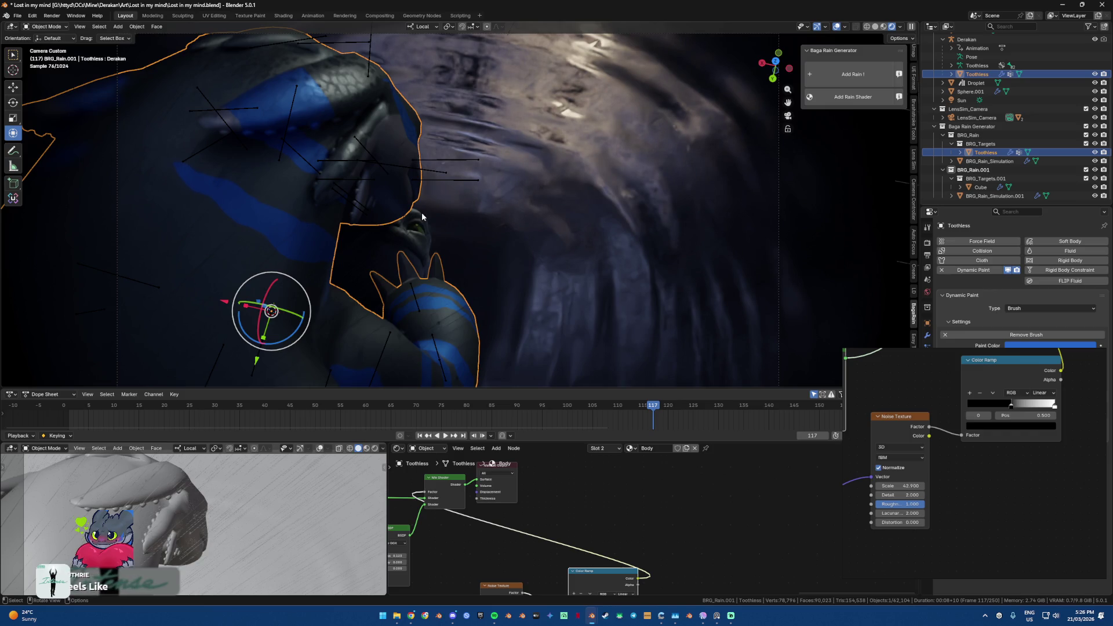
scroll(422, 212, up, 2)
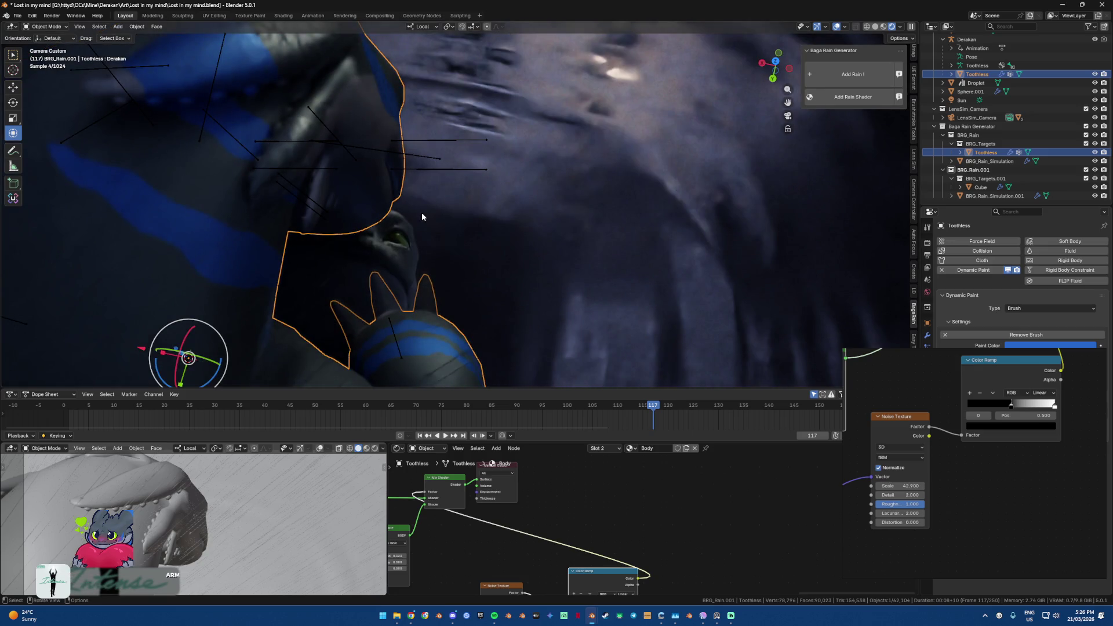
scroll(422, 217, down, 2)
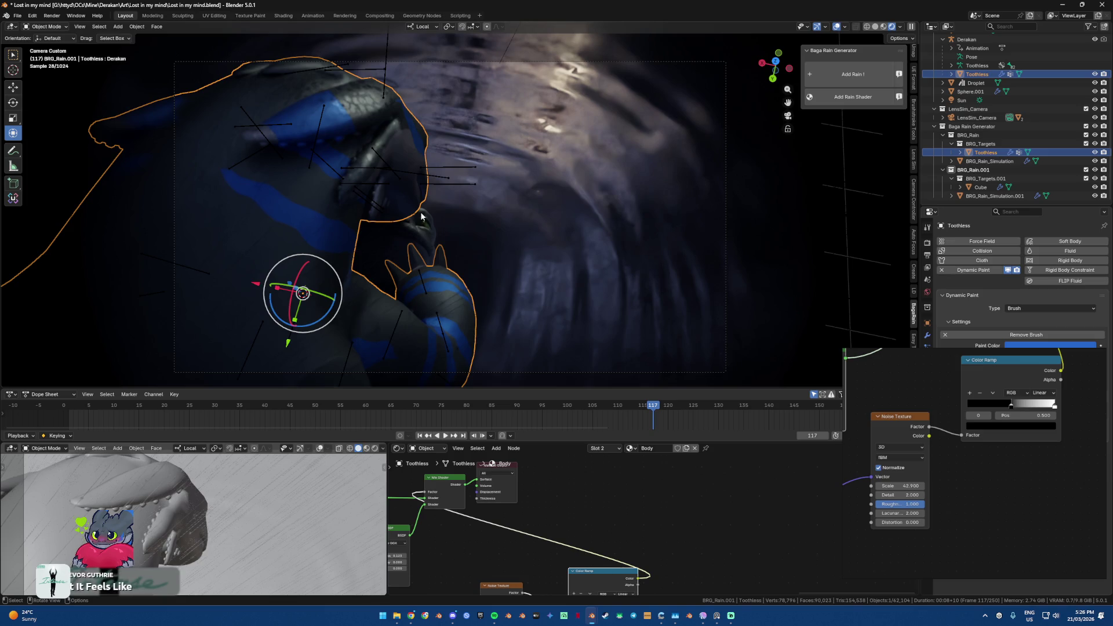
click(629, 522)
middle_drag(629, 521, 582, 513)
scroll(582, 513, up, 2)
scroll(581, 511, up, 2)
key(alt+Tab)
key(alt+Tab)
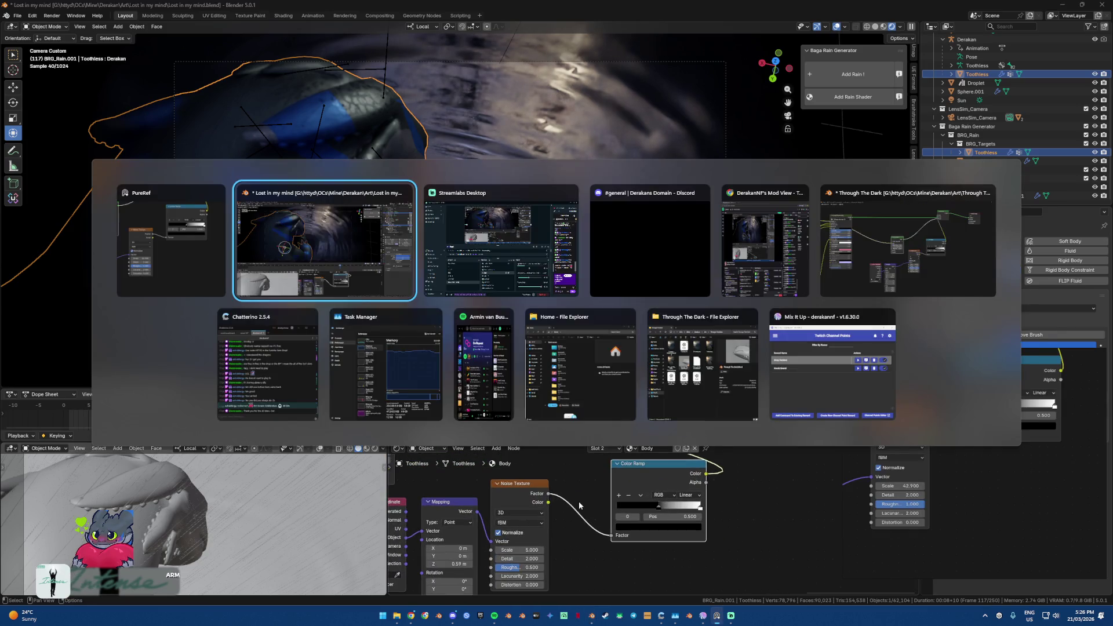
scroll(886, 497, up, 2)
scroll(941, 500, up, 2)
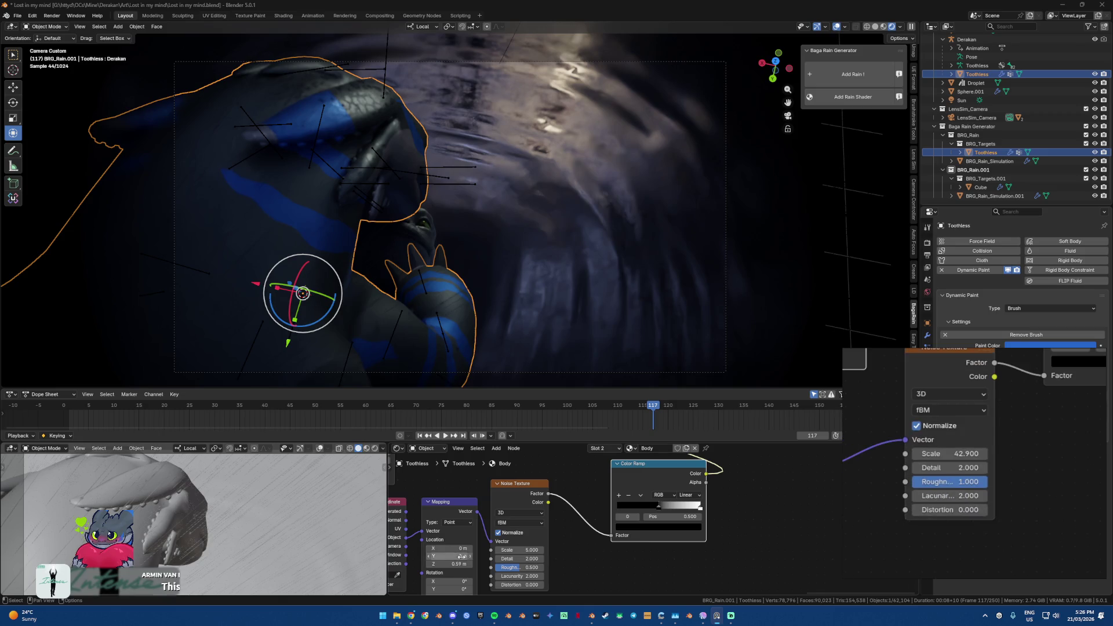
scroll(475, 548, up, 1)
scroll(505, 533, up, 1)
scroll(521, 522, up, 1)
Step: Set the Noise Texture Scale to 42.9 and Roughness to 1.0
double_click(529, 519)
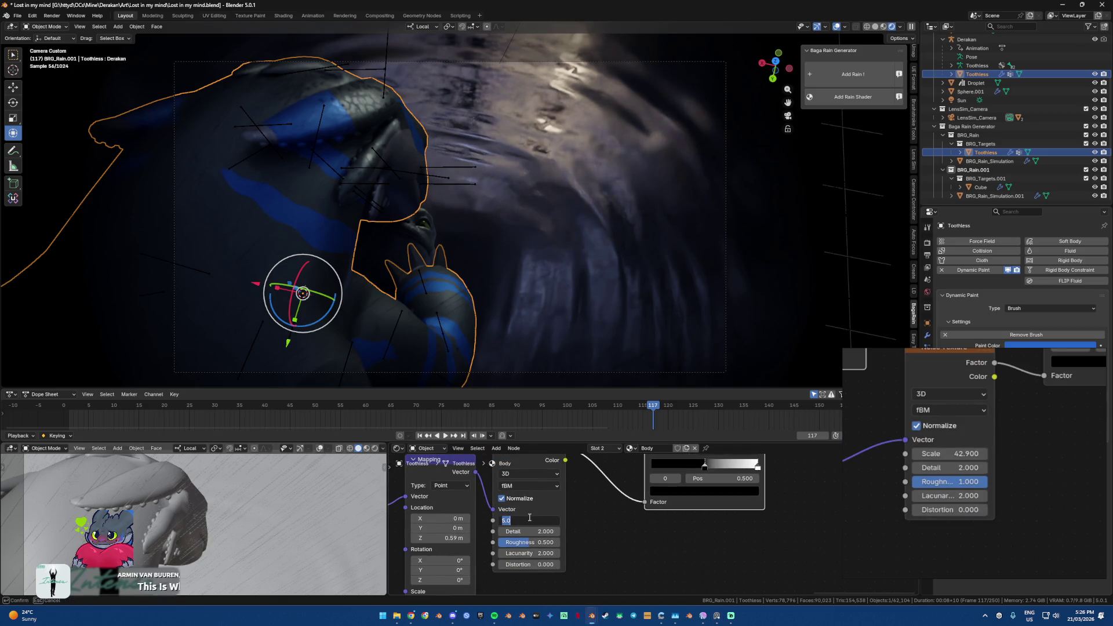
text(42.9)
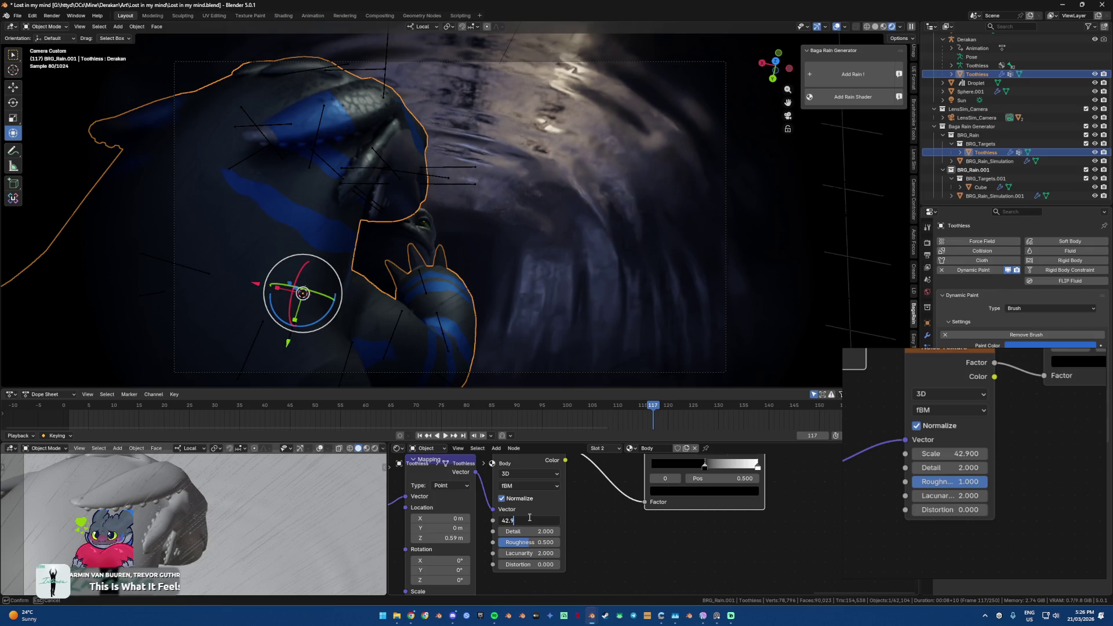
key(Tab)
key(Tab)
text(1)
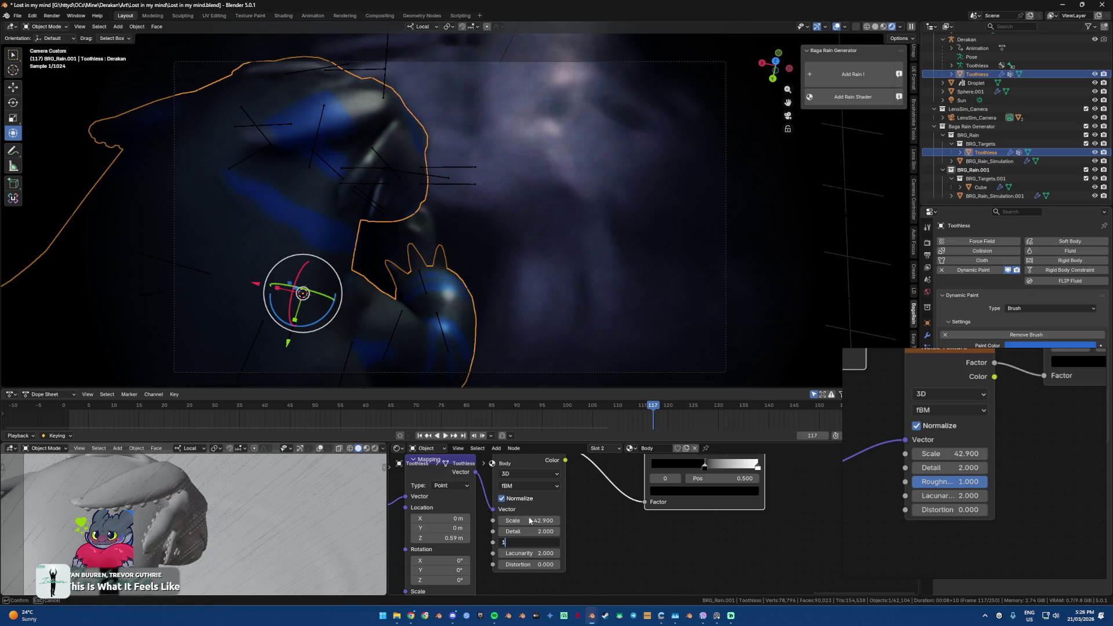
key(Return)
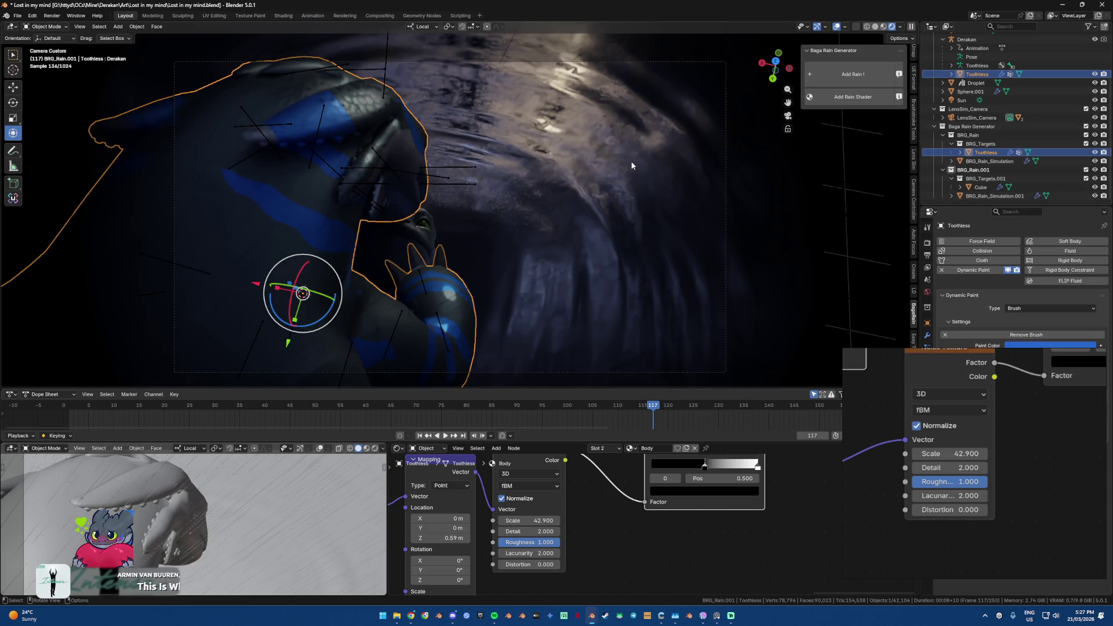
click(501, 213)
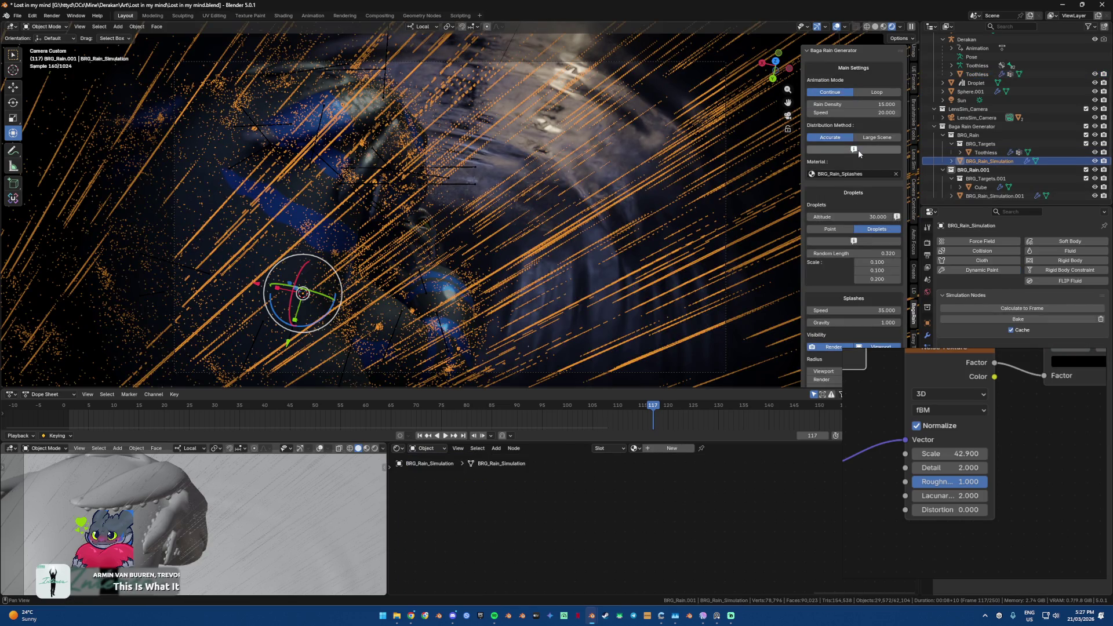
Step: Lower BRG_Rain_Simulation's Rain Density from 15 to 5, then deselect all
click(866, 102)
text(5.000)
key(Return)
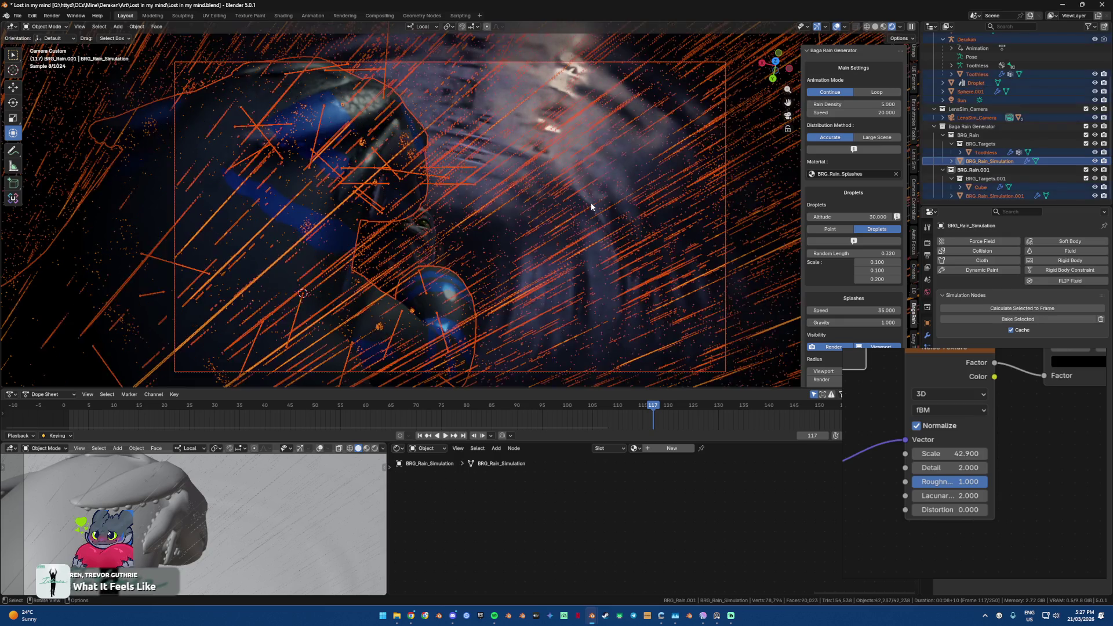
key(alt+a)
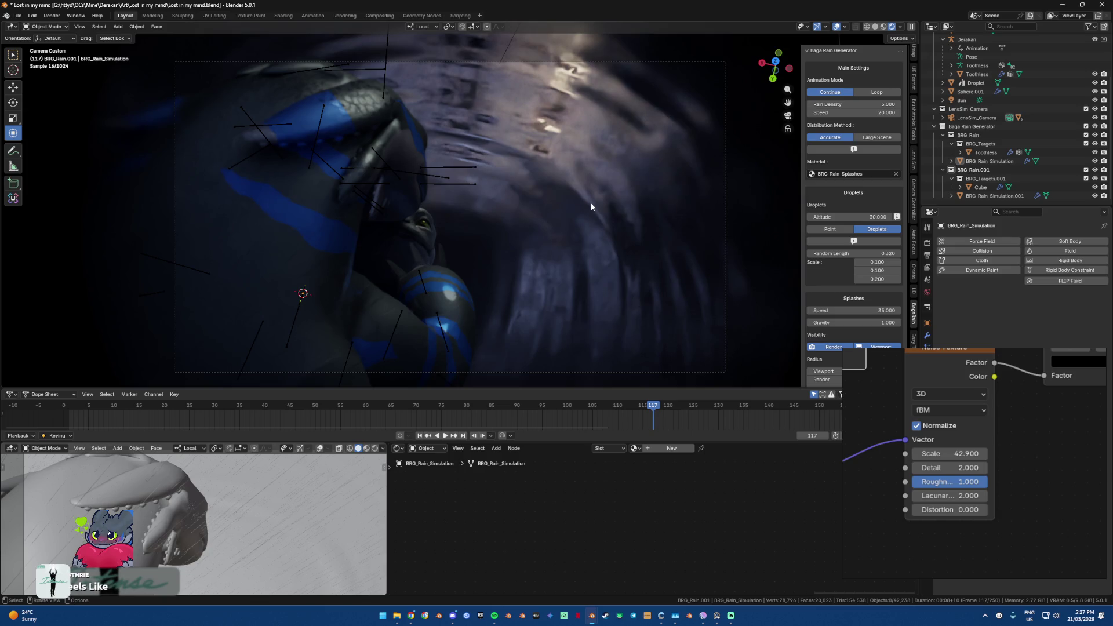
scroll(977, 133, up, 2)
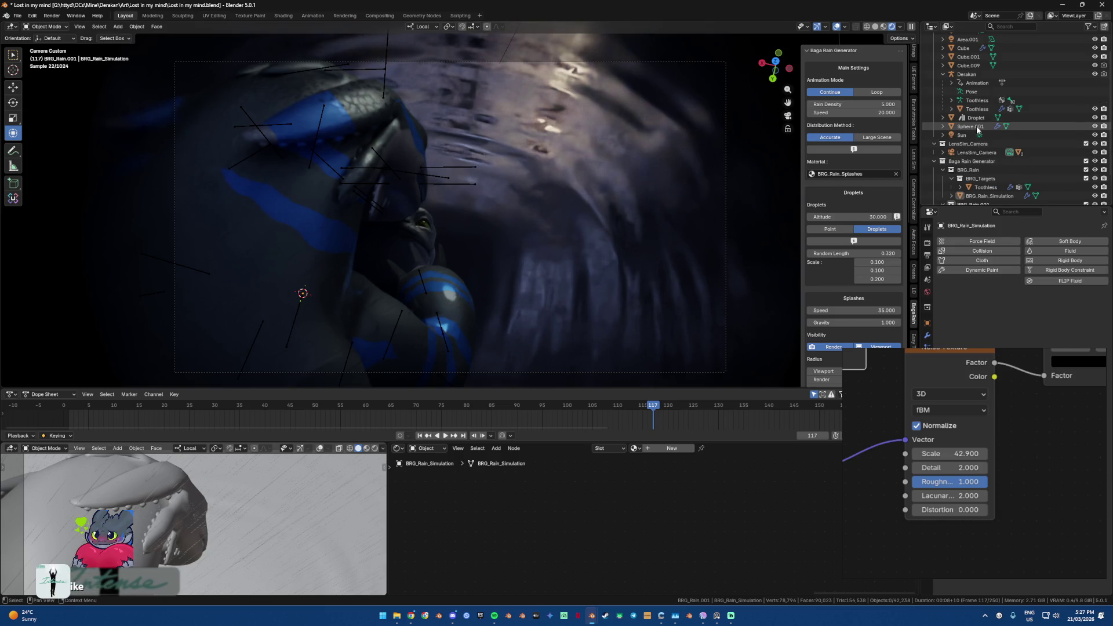
Step: Inspect Sphere.001's volume emission colour in its material settings
click(977, 127)
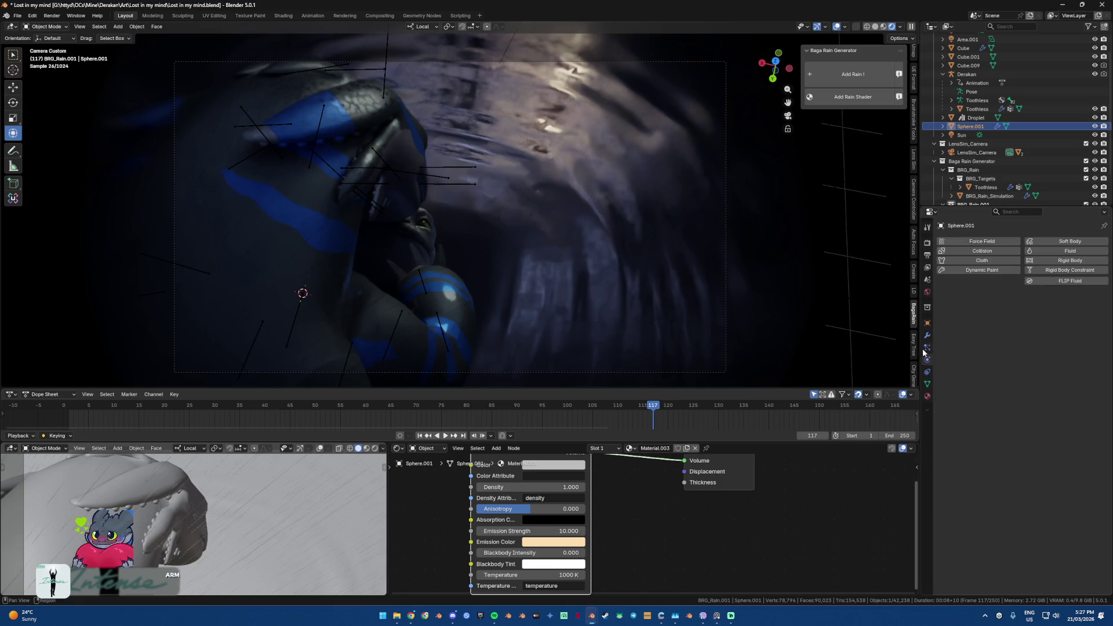
click(927, 397)
scroll(655, 525, down, 2)
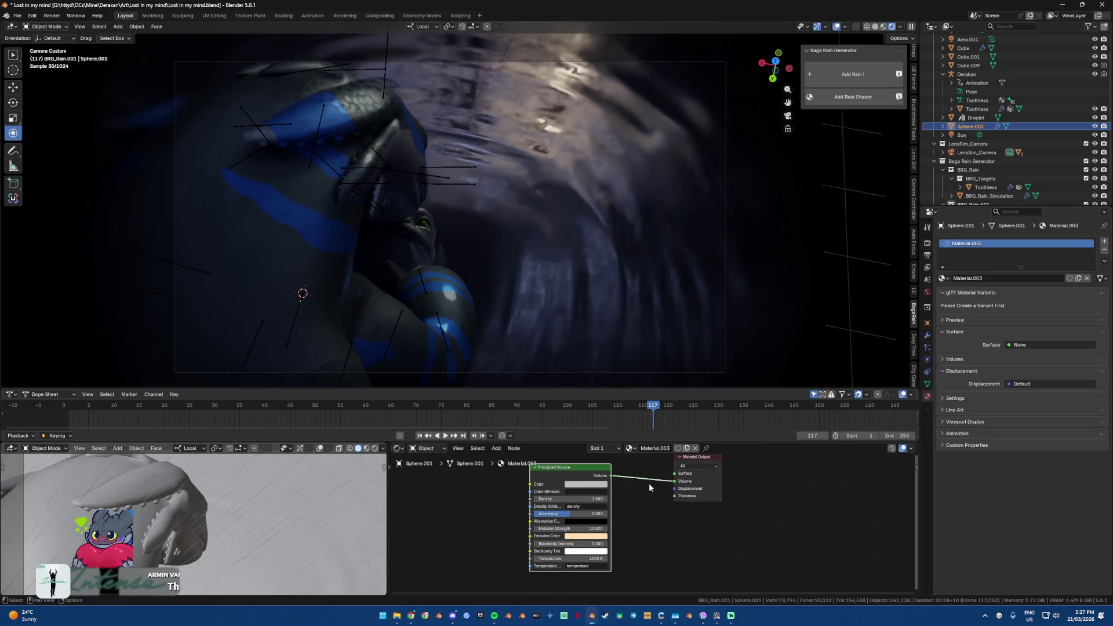
click(597, 536)
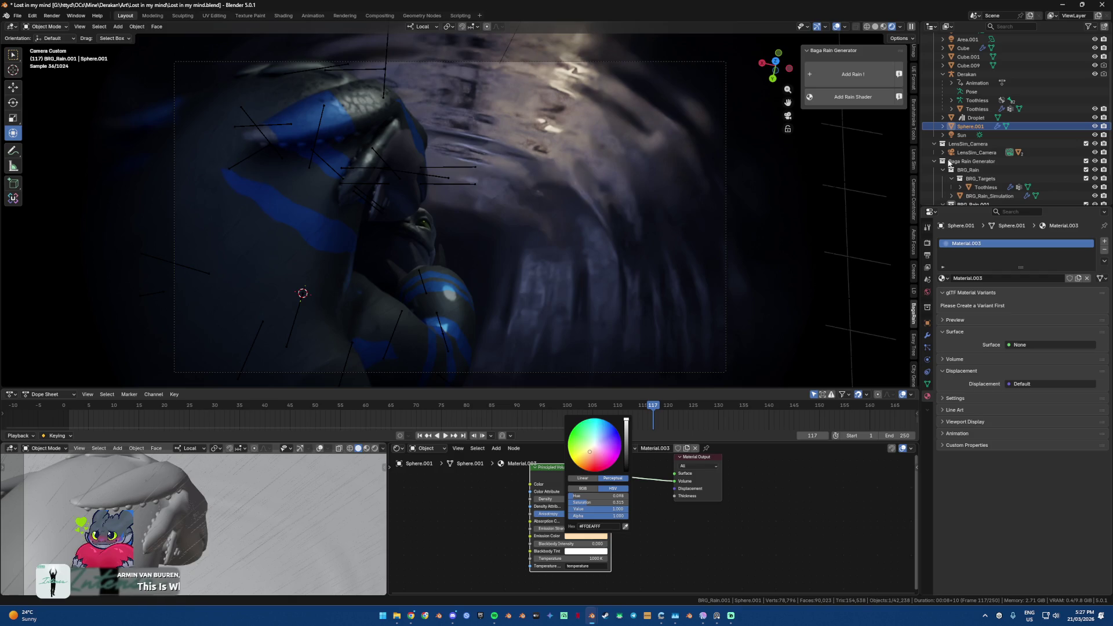
scroll(972, 150, down, 2)
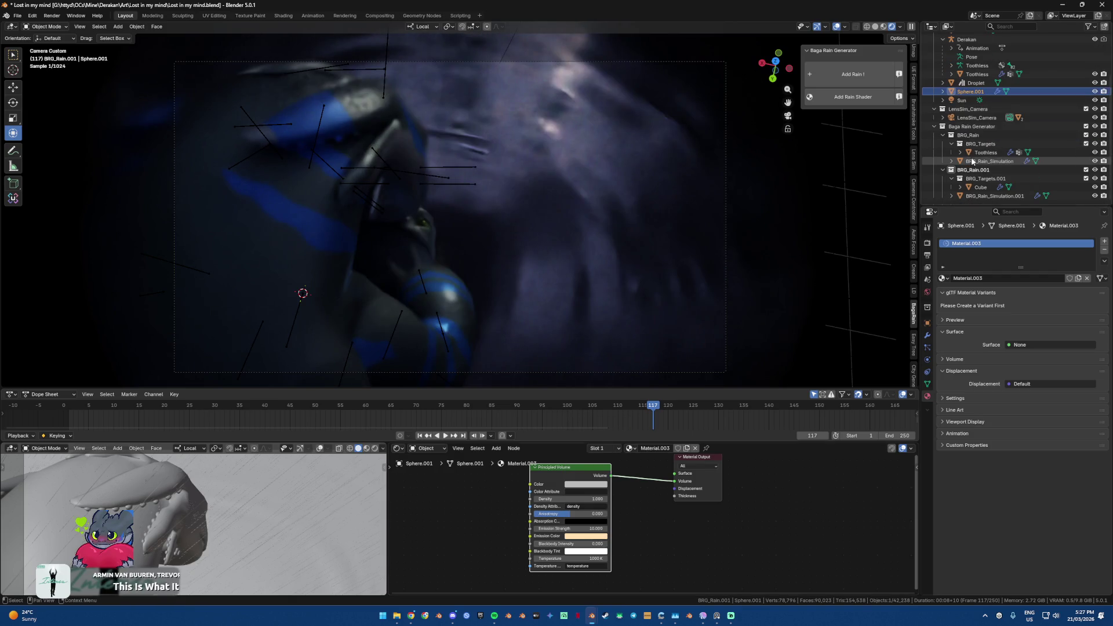
scroll(972, 161, up, 4)
Step: Change the Area light's colour to a warm peach
click(962, 55)
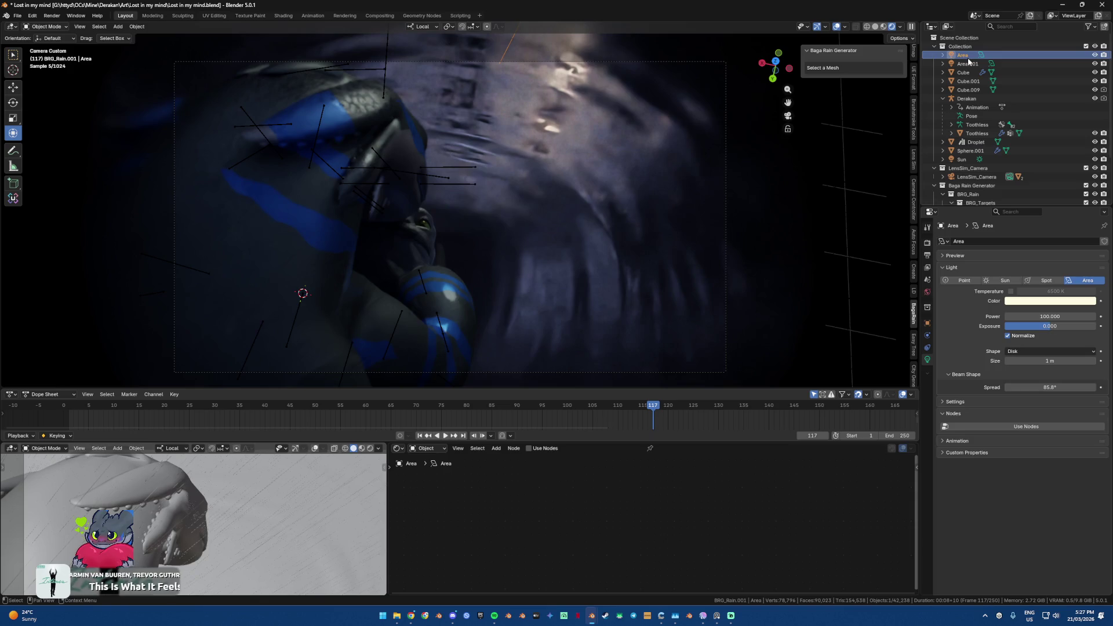
click(1039, 302)
click(1060, 199)
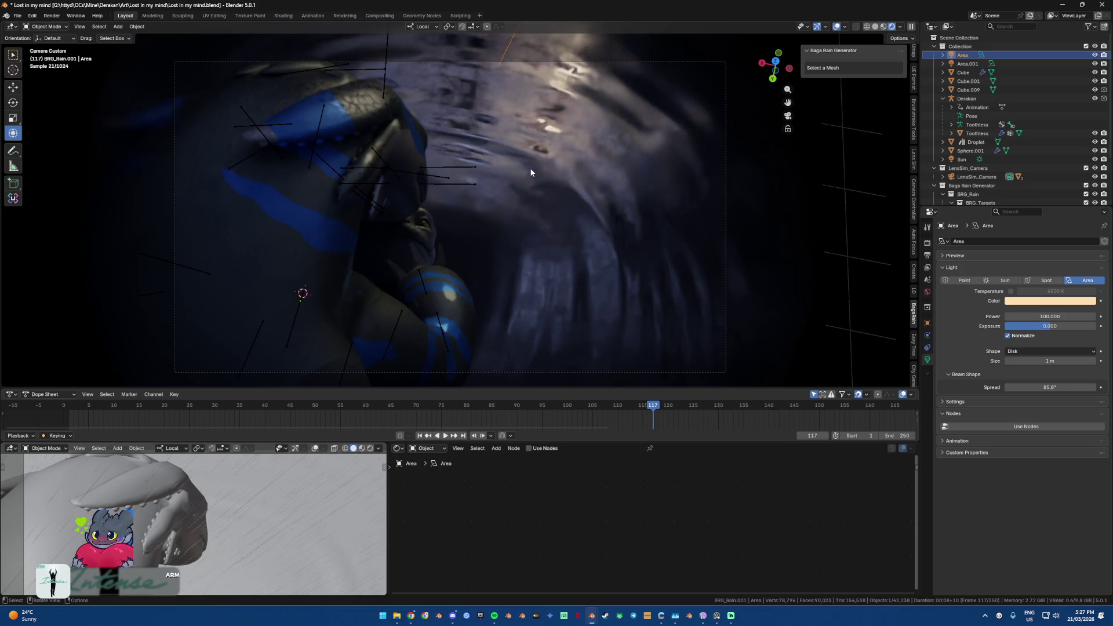
click(394, 326)
Step: Orbit to Toothless's head and raise the Small Eyes shape key to about 0.198
mouse_move(394, 326)
middle_down()
mouse_move(294, 289)
mouse_move(910, 54)
middle_up()
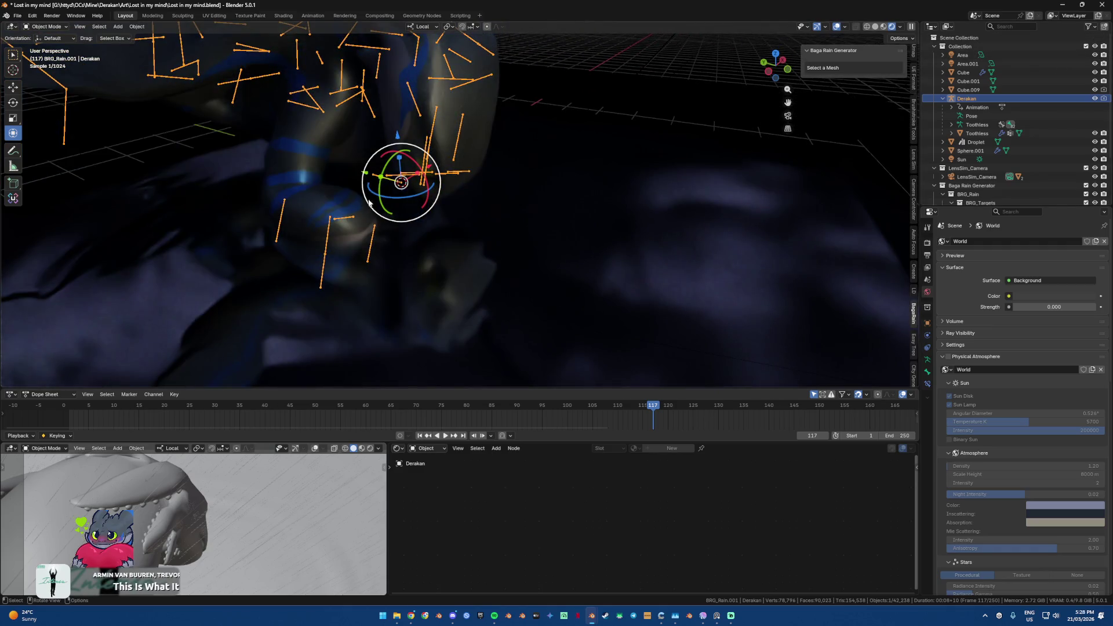
middle_drag(910, 53, 440, 195)
mouse_move(325, 222)
middle_down()
mouse_move(492, 156)
mouse_move(471, 129)
middle_up()
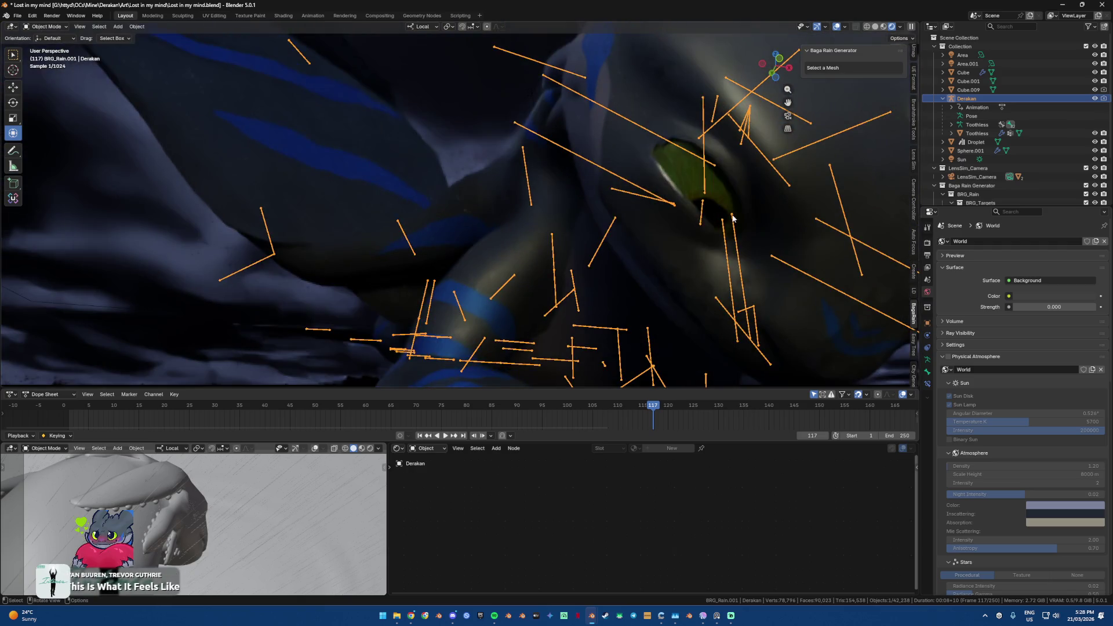
click(621, 245)
click(927, 384)
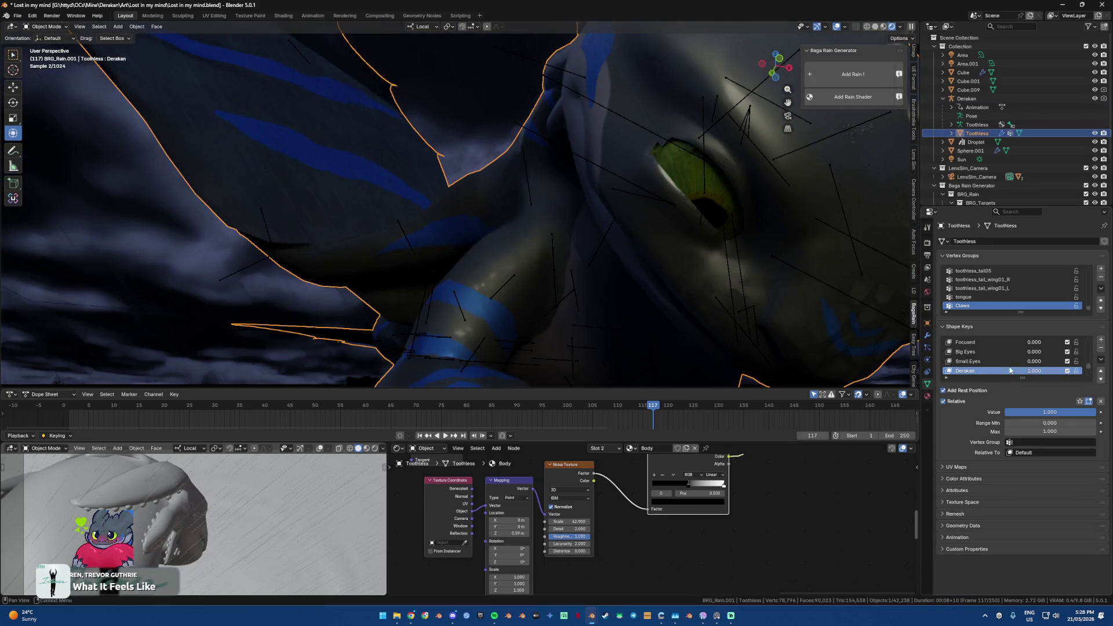
drag(1034, 361, 1043, 361)
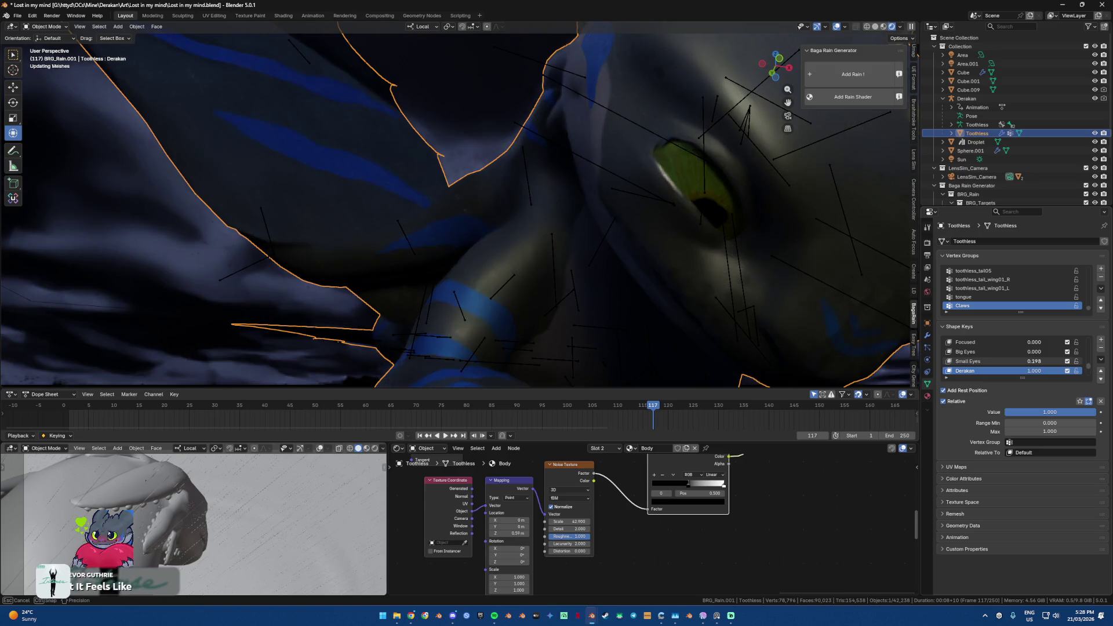
scroll(1020, 359, down, 3)
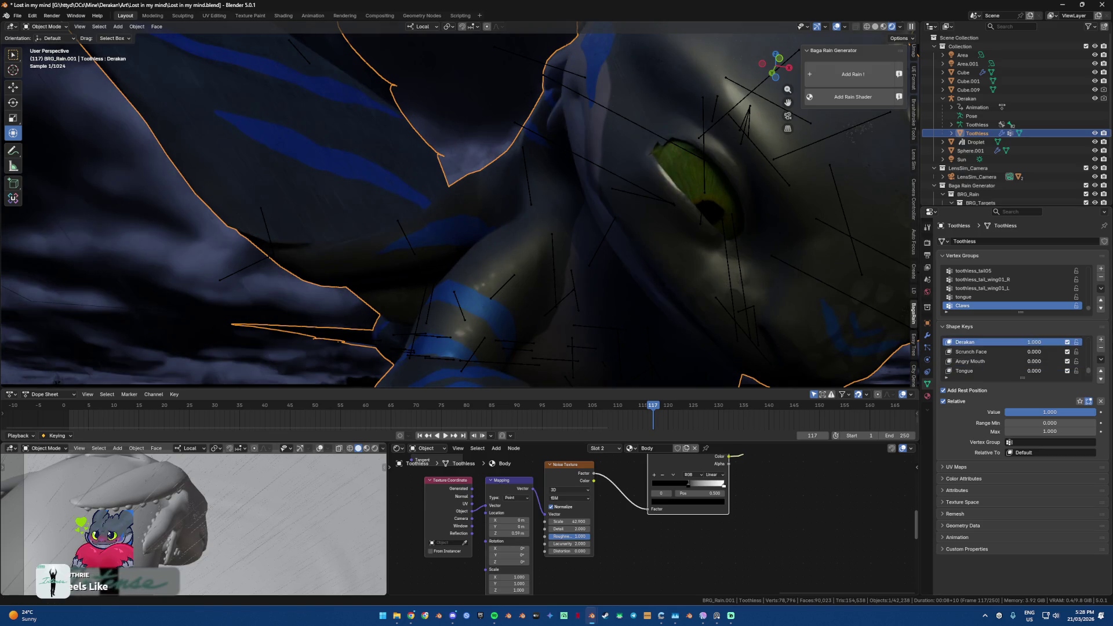
mouse_move(593, 286)
middle_down()
mouse_move(610, 273)
mouse_move(575, 232)
mouse_move(598, 241)
mouse_move(541, 214)
middle_up()
Step: Inspect the Derakan rig's left collar and jaw bones in Pose Mode, then return to the custom camera view
click(541, 218)
key(ctrl+Tab)
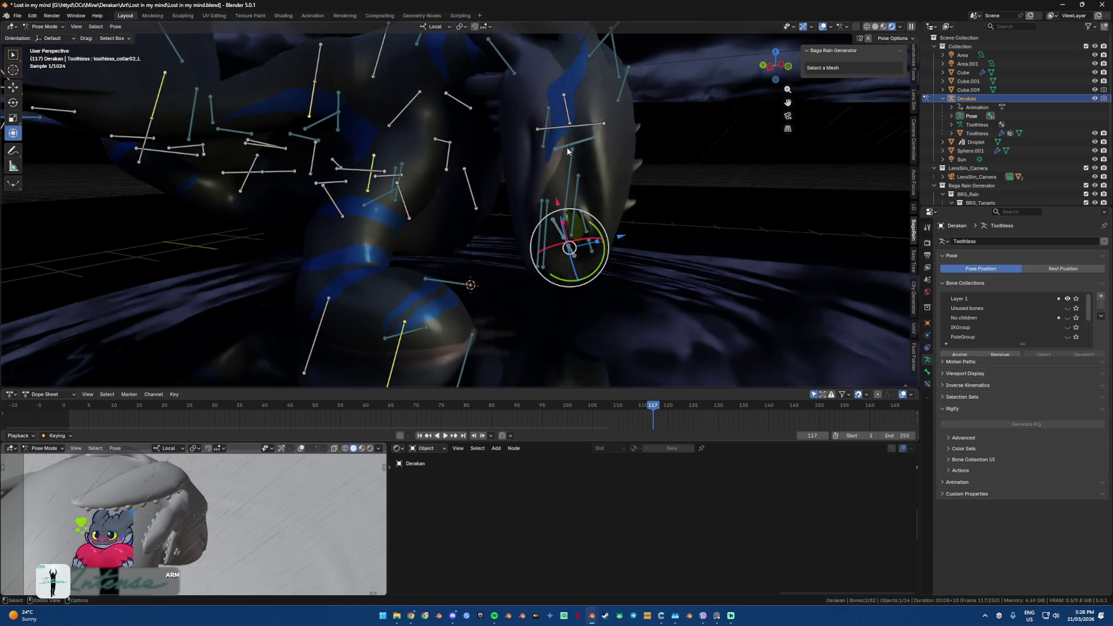
click(567, 148)
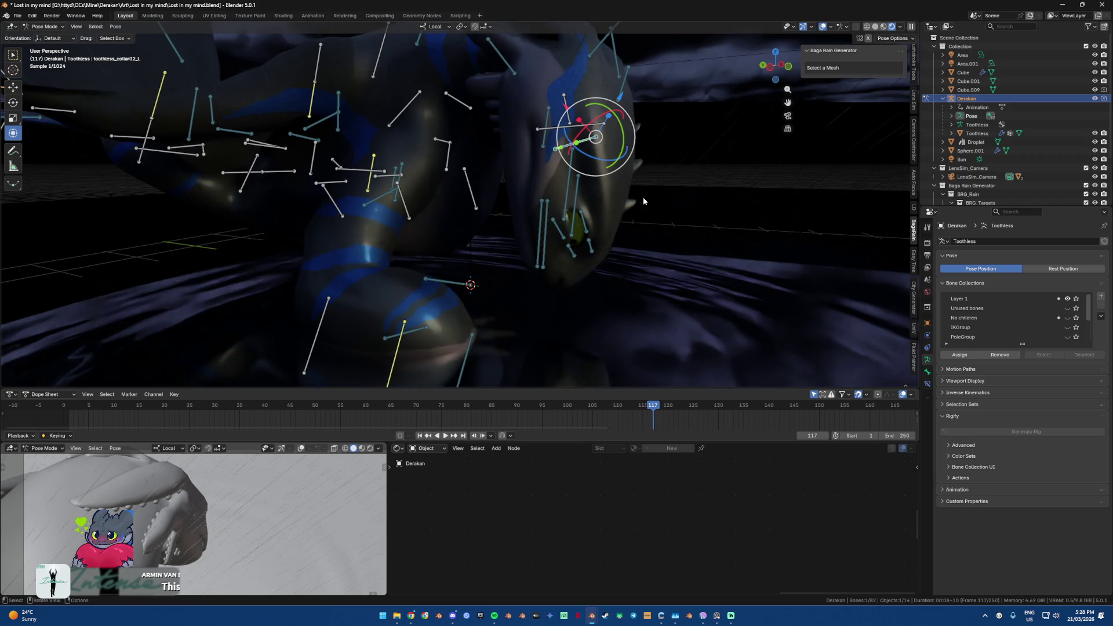
click(569, 153)
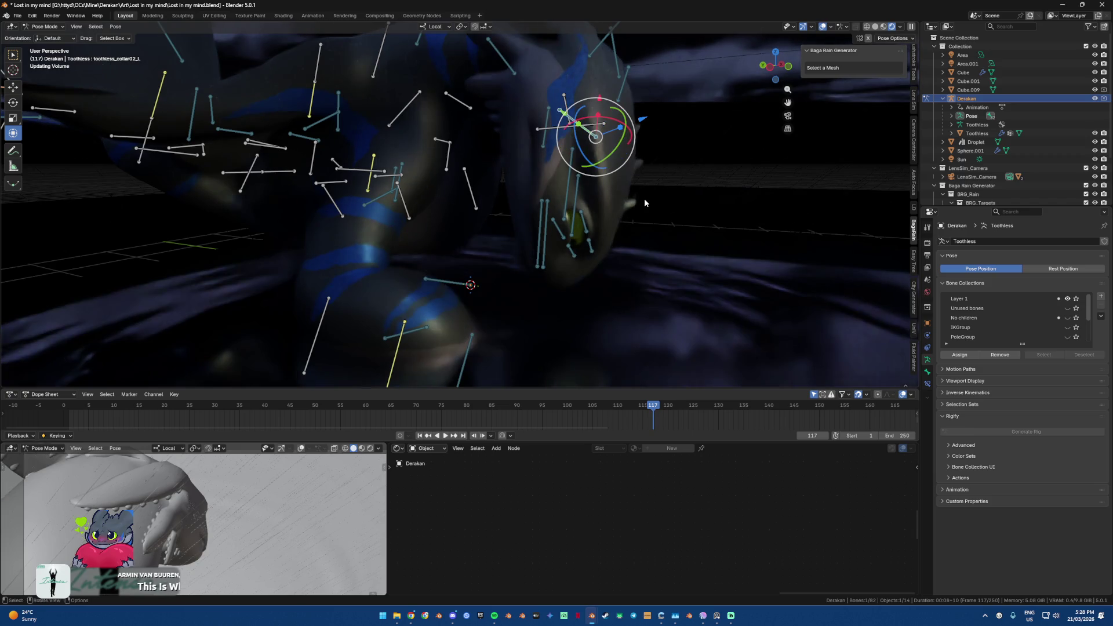
click(571, 129)
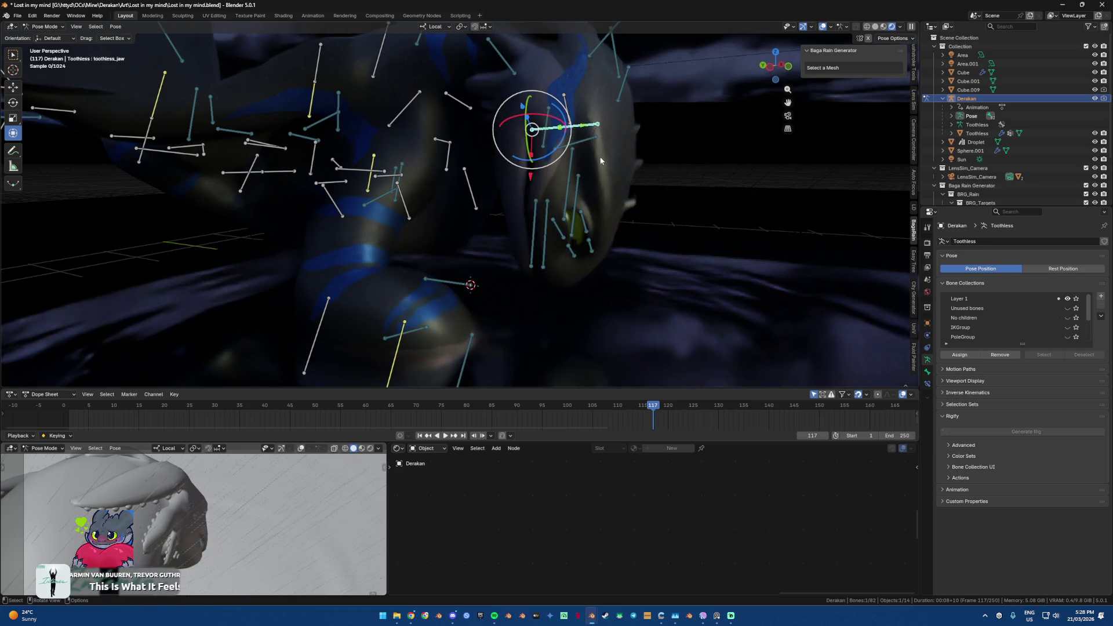
key(ctrl+z)
key(KP_0)
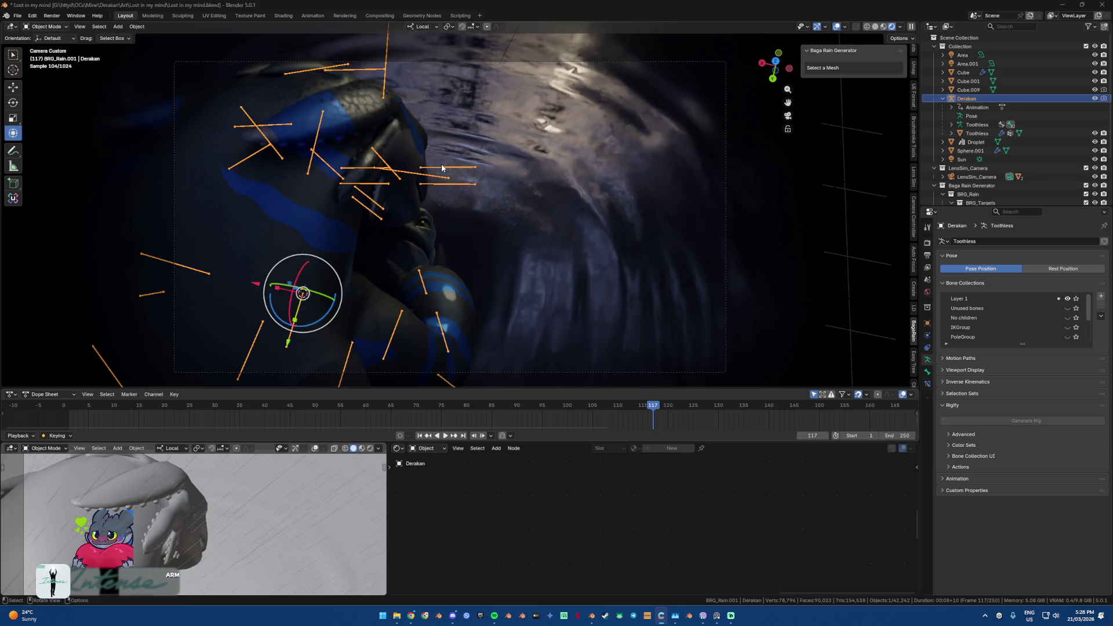
click(525, 201)
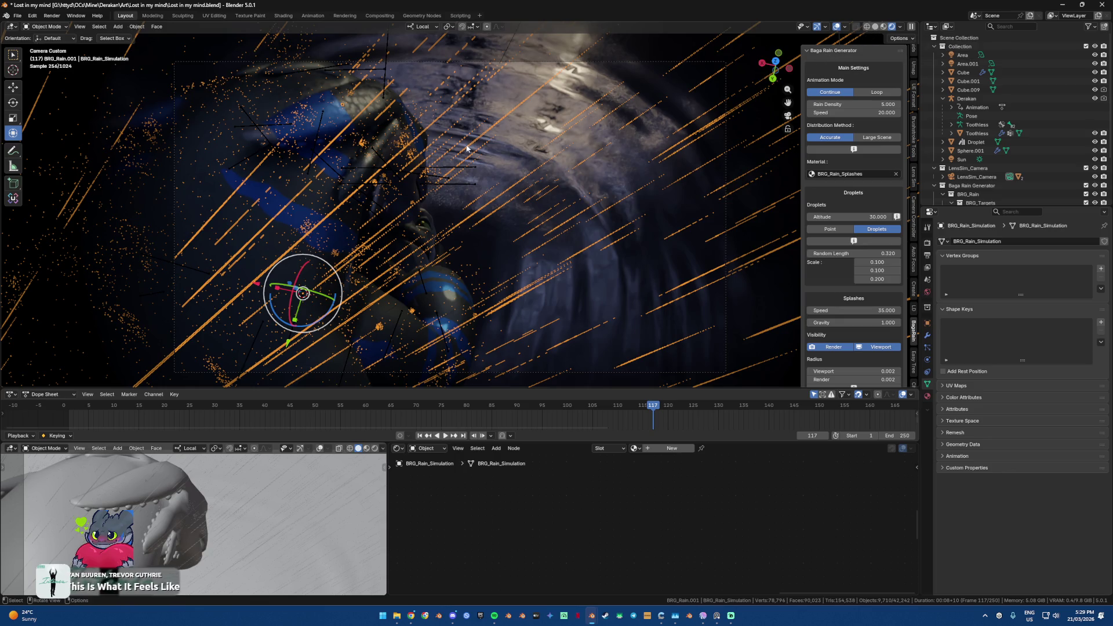
click(412, 617)
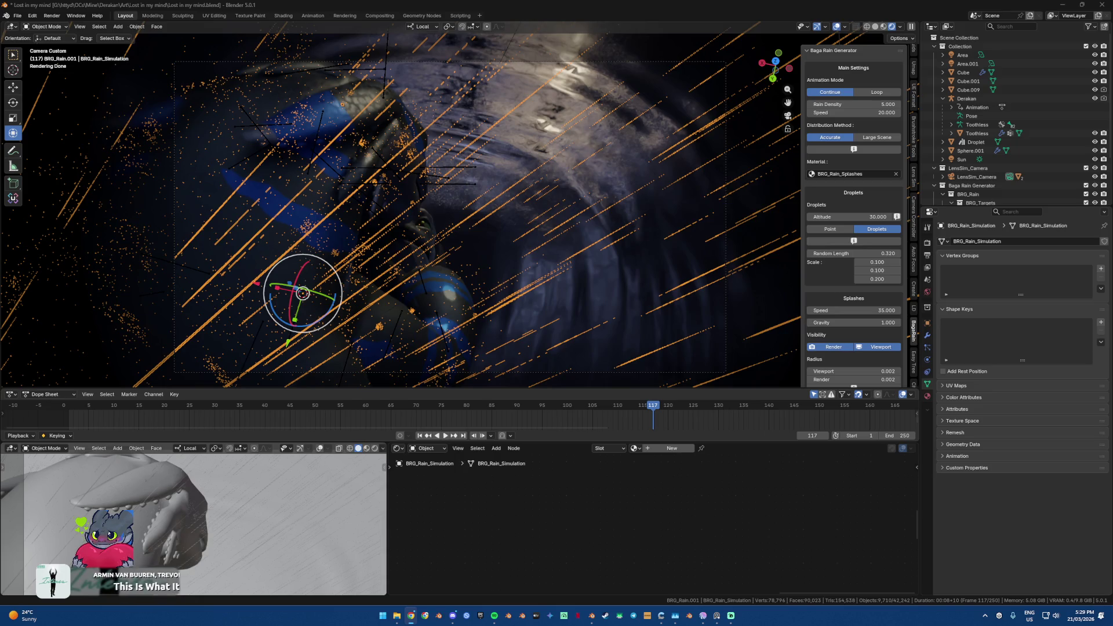
key(alt+Tab)
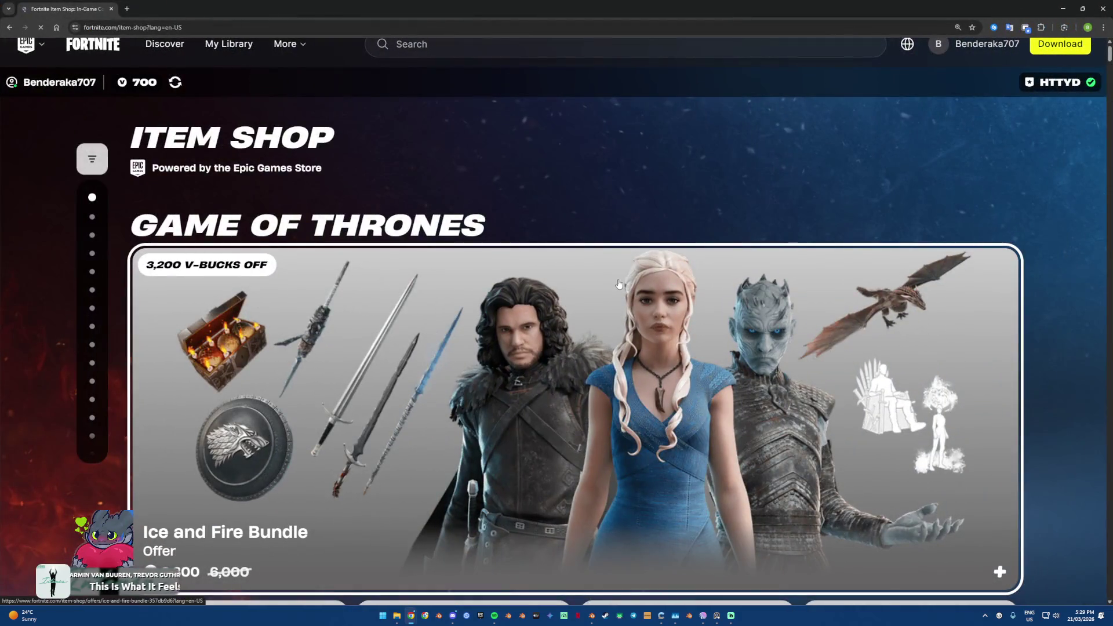
Step: Scroll the Item Shop down to the Drogon glider and open its page with the preview muted
ctrl+scroll(619, 284, down, 1)
scroll(619, 284, down, 3)
scroll(638, 313, down, 5)
scroll(662, 340, down, 2)
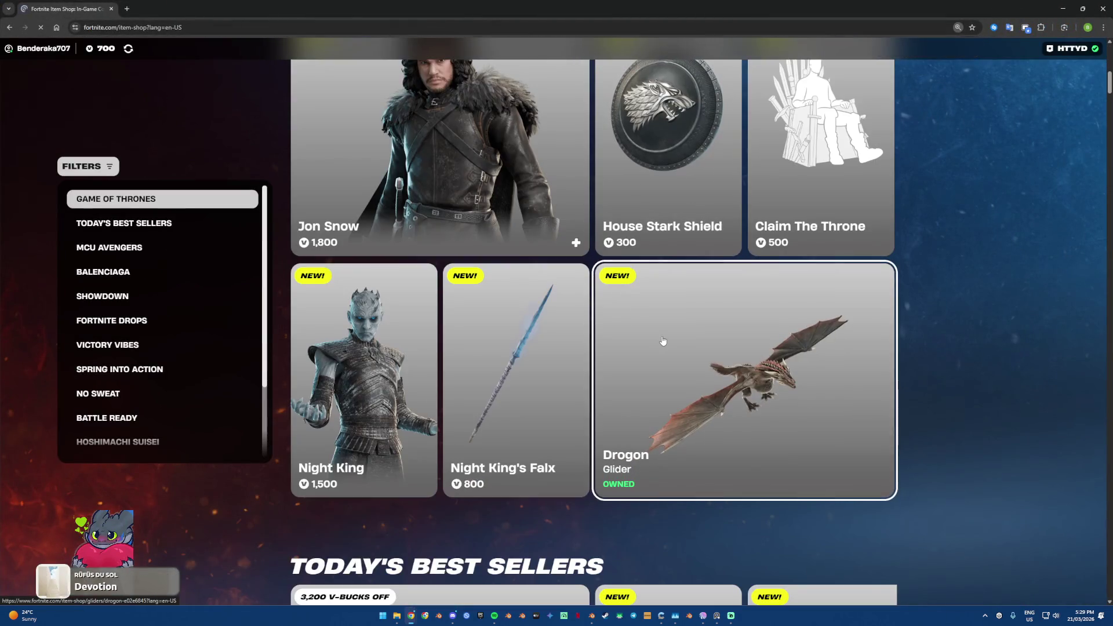
click(662, 340)
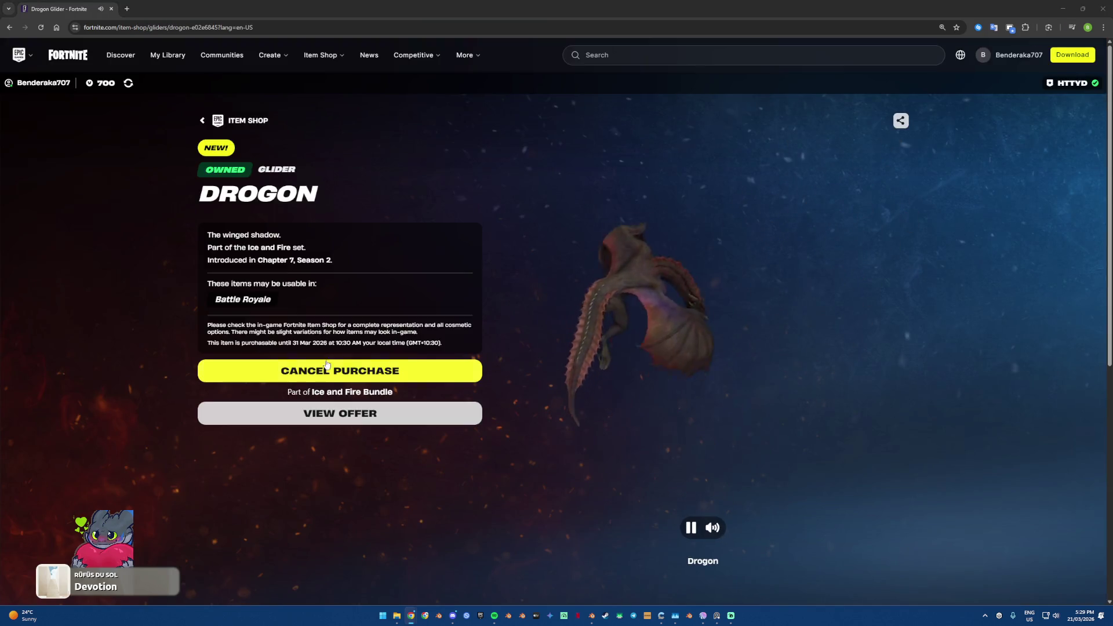
click(712, 527)
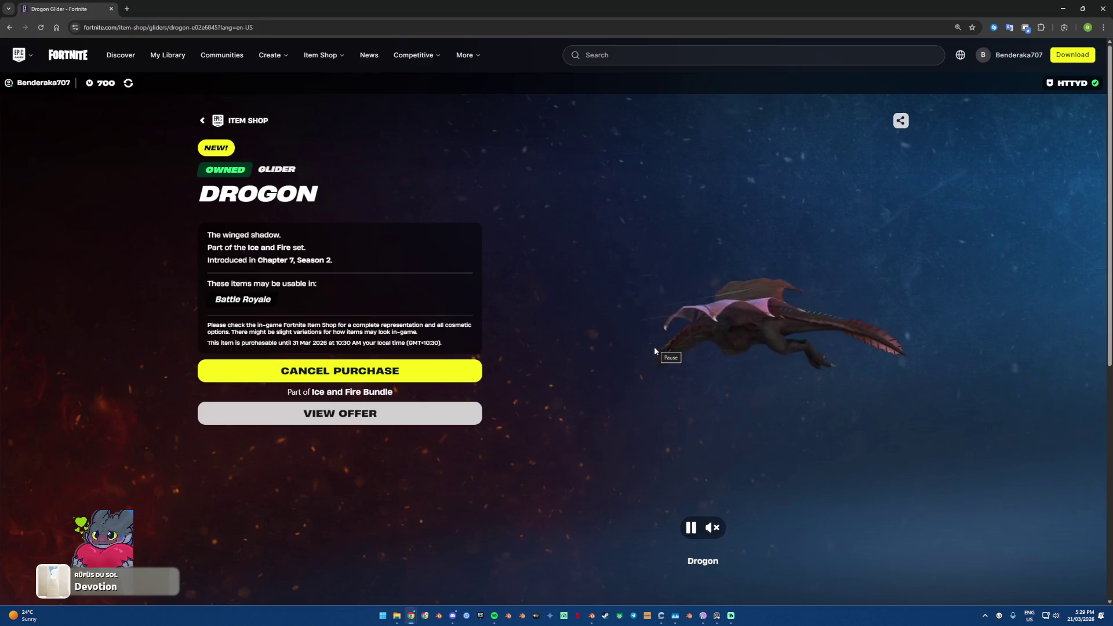
Step: View the Ice and Fire Bundle offer, then return to the Item Shop listing
click(424, 418)
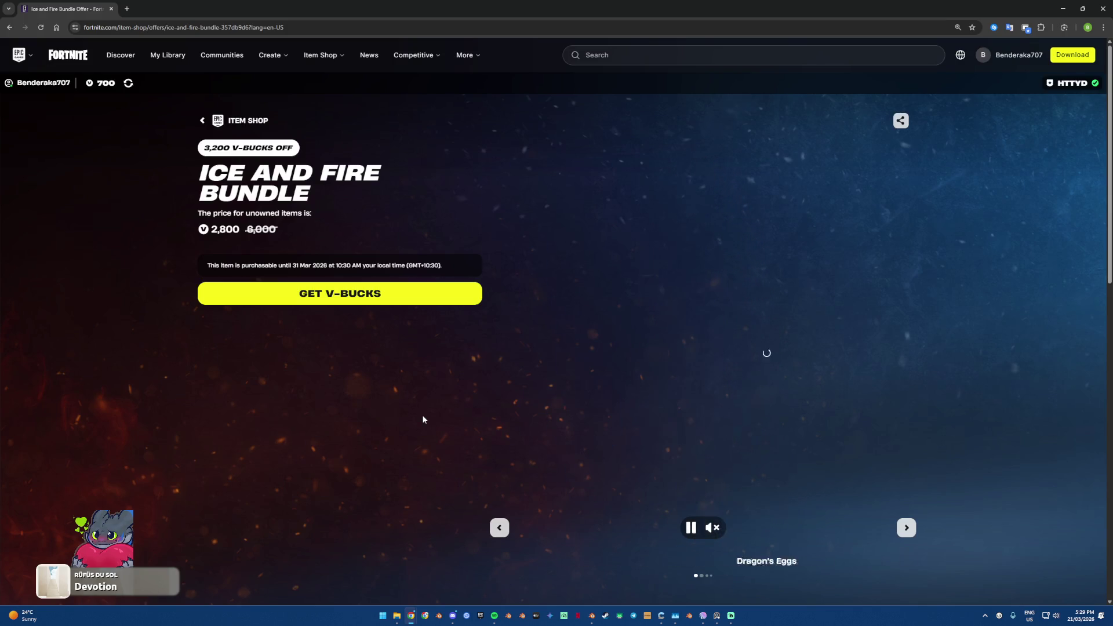
key(alt+Left)
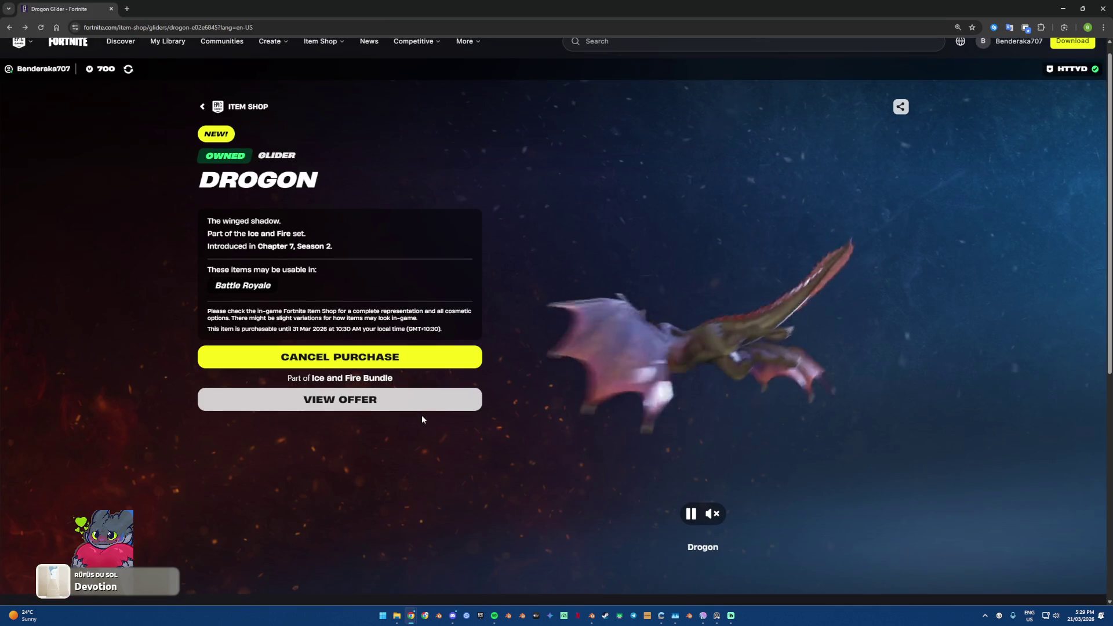
key(alt+Left)
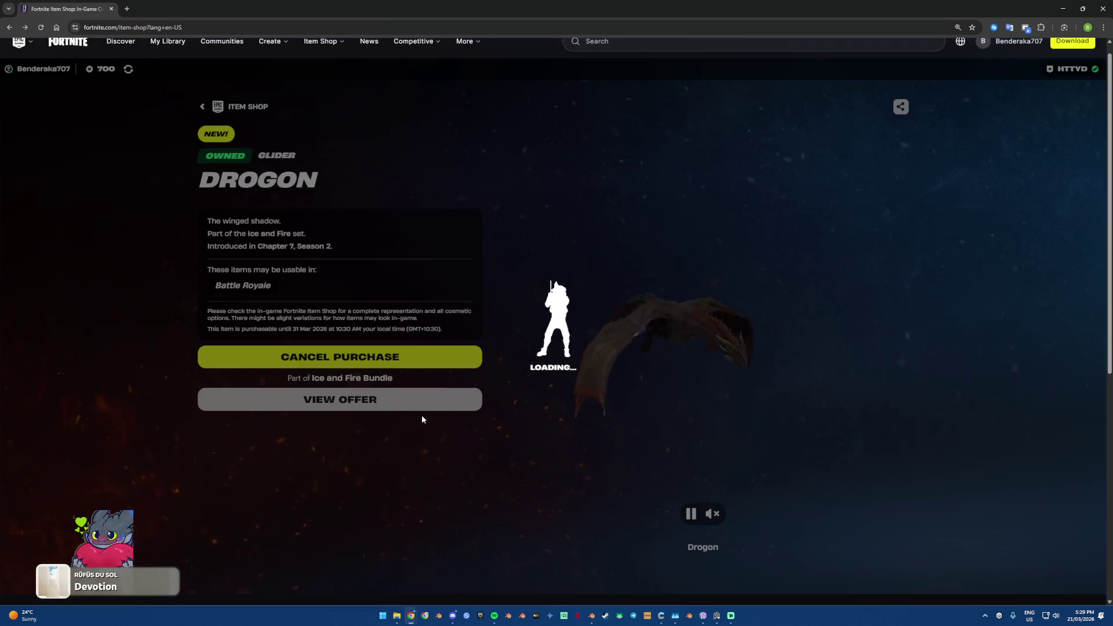
Step: Find the Drogon glider in the listing again and reopen its detail page
scroll(422, 420, down, 1)
scroll(422, 420, down, 3)
scroll(422, 420, down, 3)
scroll(422, 420, down, 1)
scroll(422, 418, up, 1)
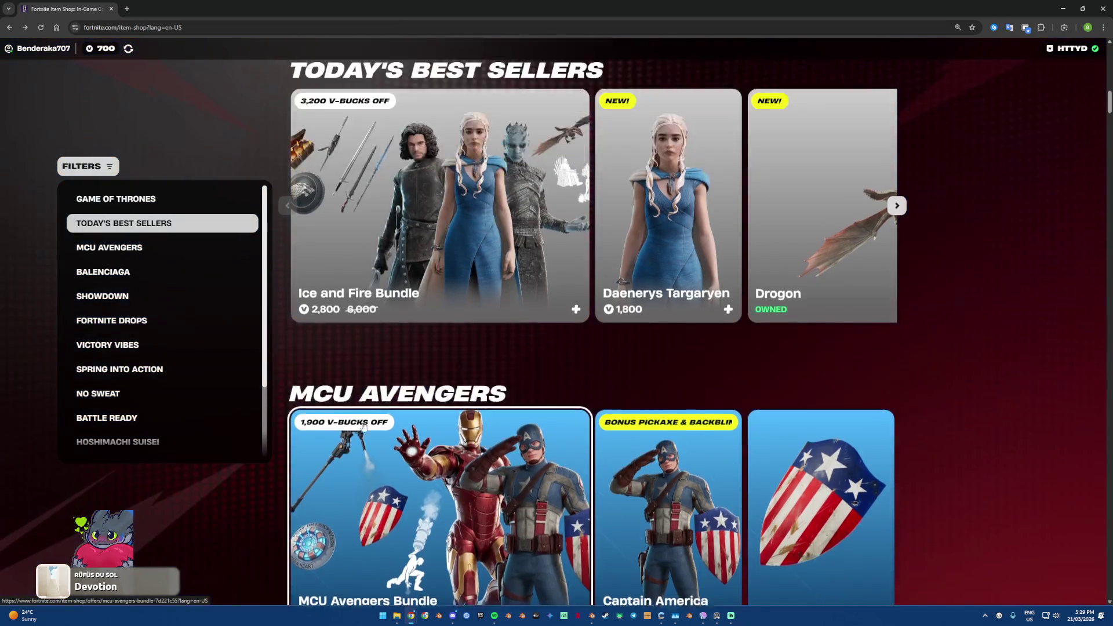
scroll(405, 420, up, 6)
scroll(383, 423, up, 5)
scroll(364, 427, up, 4)
scroll(364, 427, up, 3)
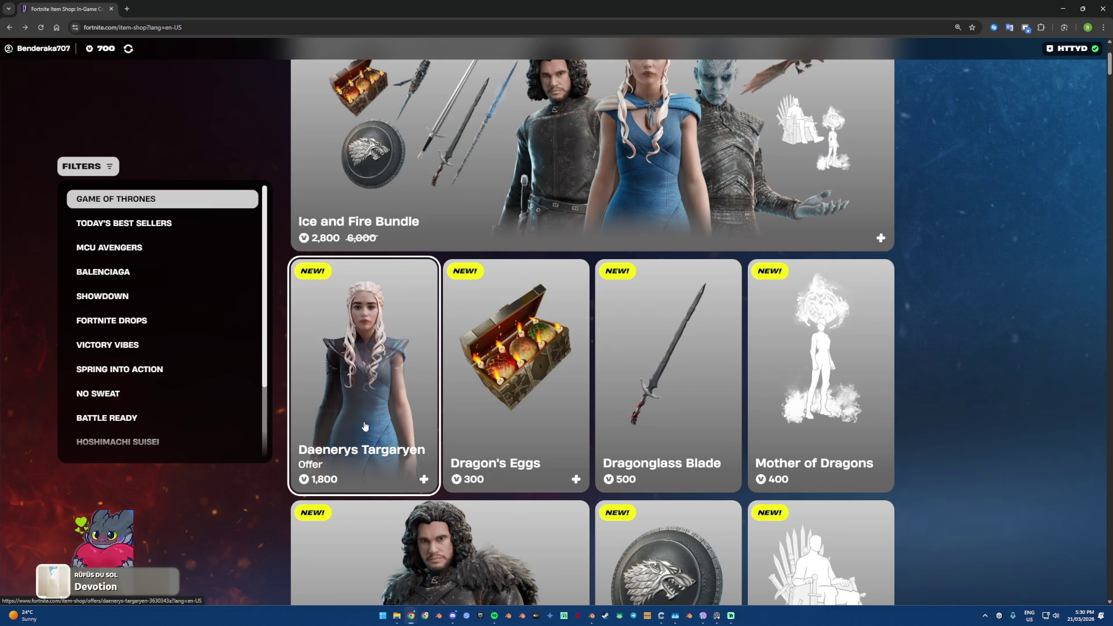
scroll(364, 427, up, 2)
scroll(364, 427, down, 7)
scroll(364, 427, down, 3)
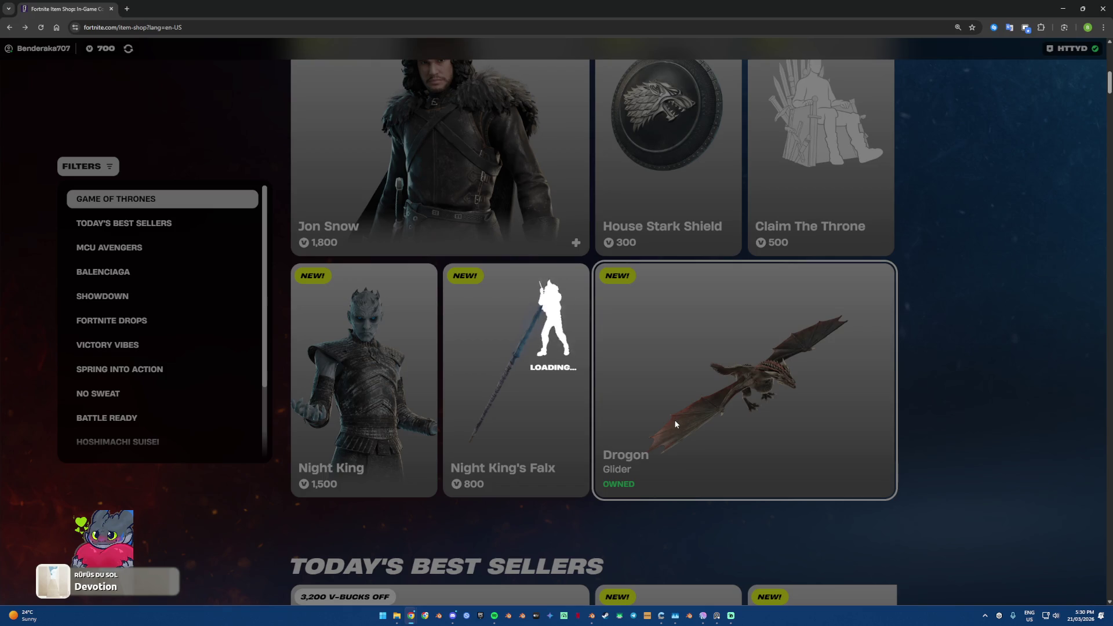
click(675, 421)
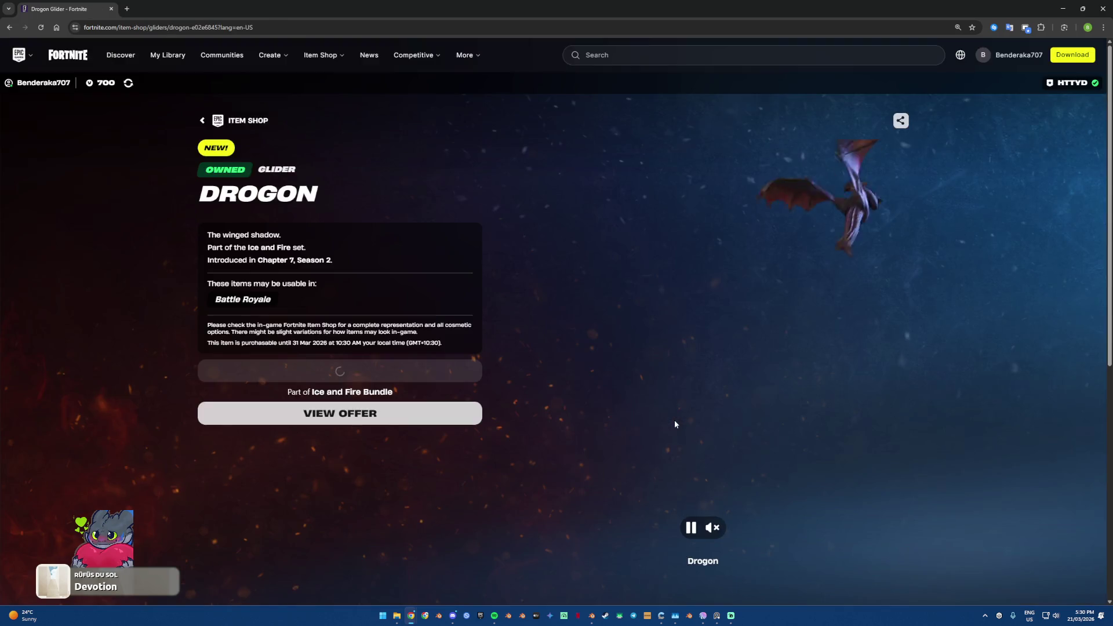
right_click(536, 616)
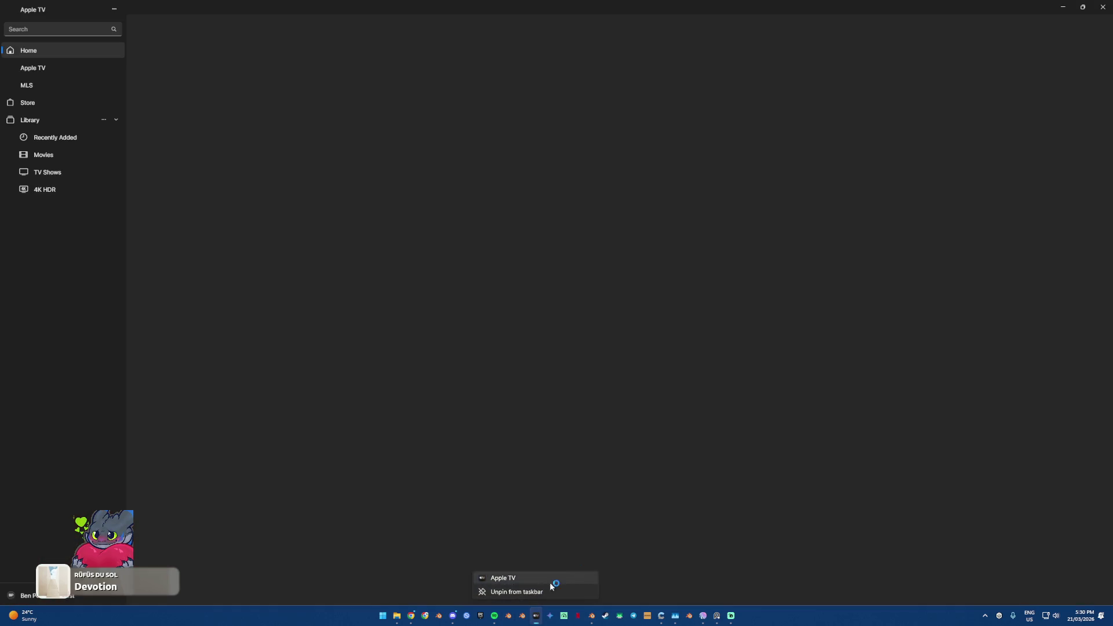
Step: Close an accidentally opened Apple TV window and launch the Epic Games Launcher
click(551, 578)
click(1106, 8)
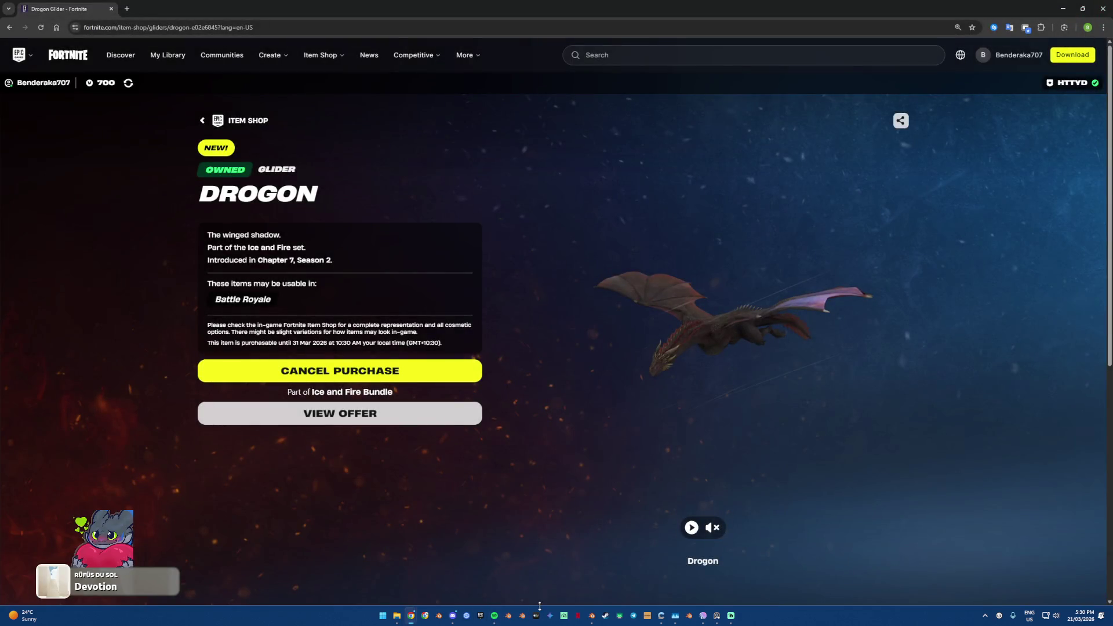
click(479, 614)
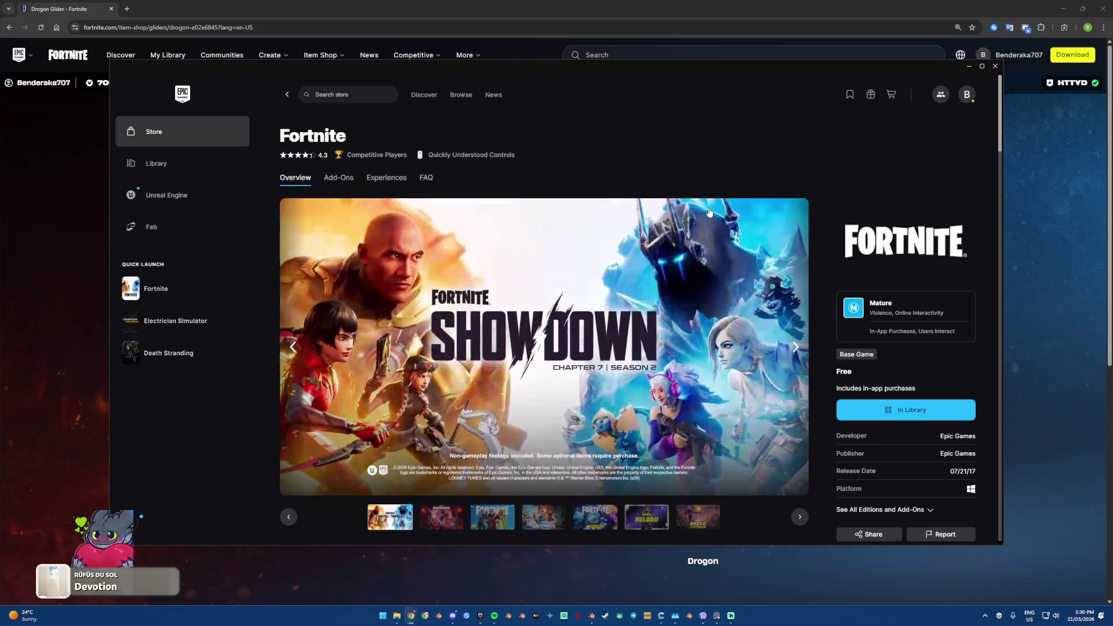
Step: Browse the Fortnite store page, then close the launcher and return to Blender
scroll(709, 212, down, 1)
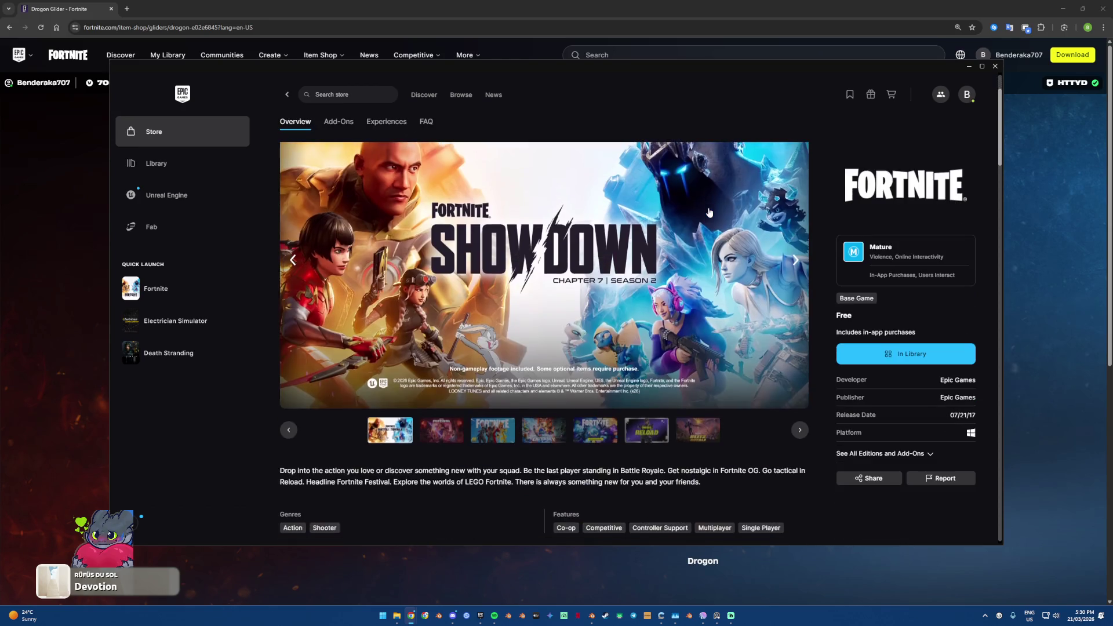
scroll(709, 212, down, 2)
scroll(709, 212, down, 1)
scroll(708, 211, down, 2)
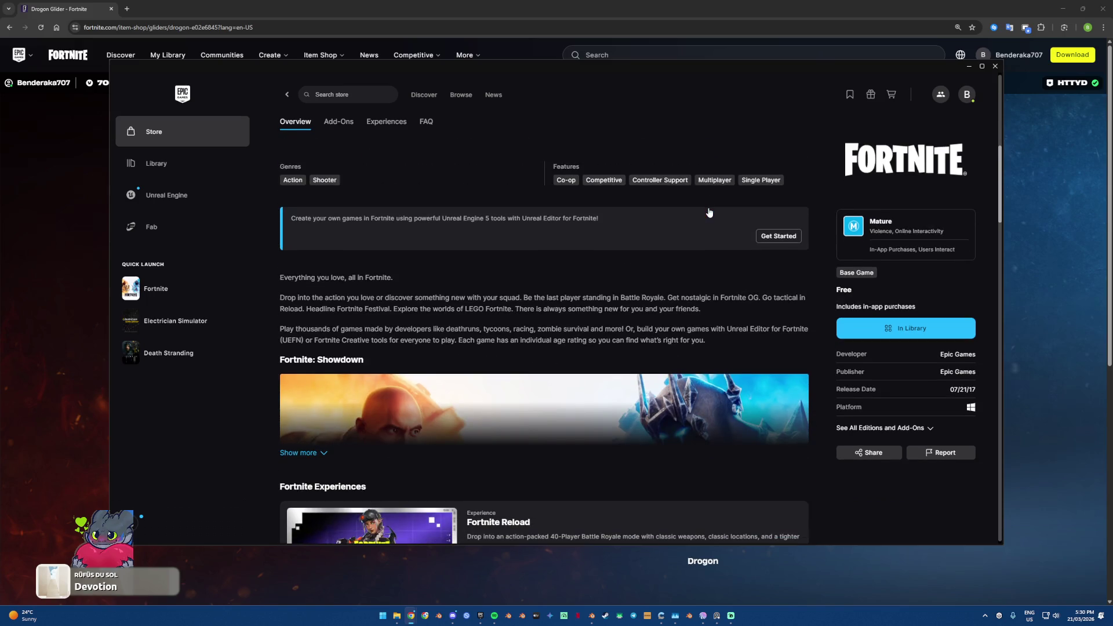
scroll(709, 211, up, 1)
scroll(708, 213, up, 4)
scroll(707, 217, up, 1)
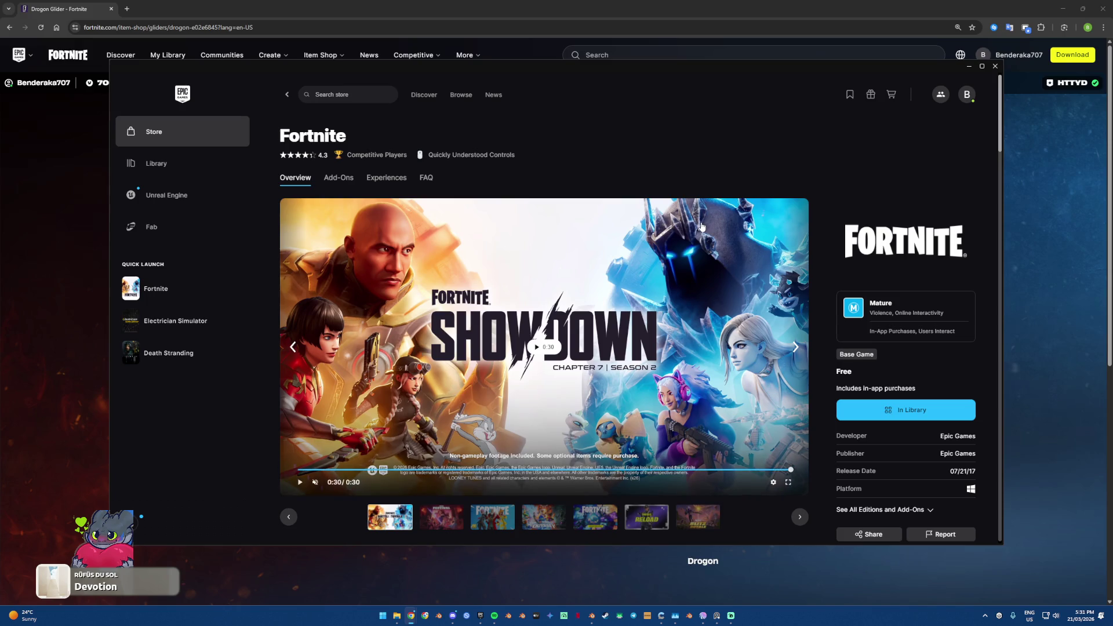
scroll(701, 226, down, 1)
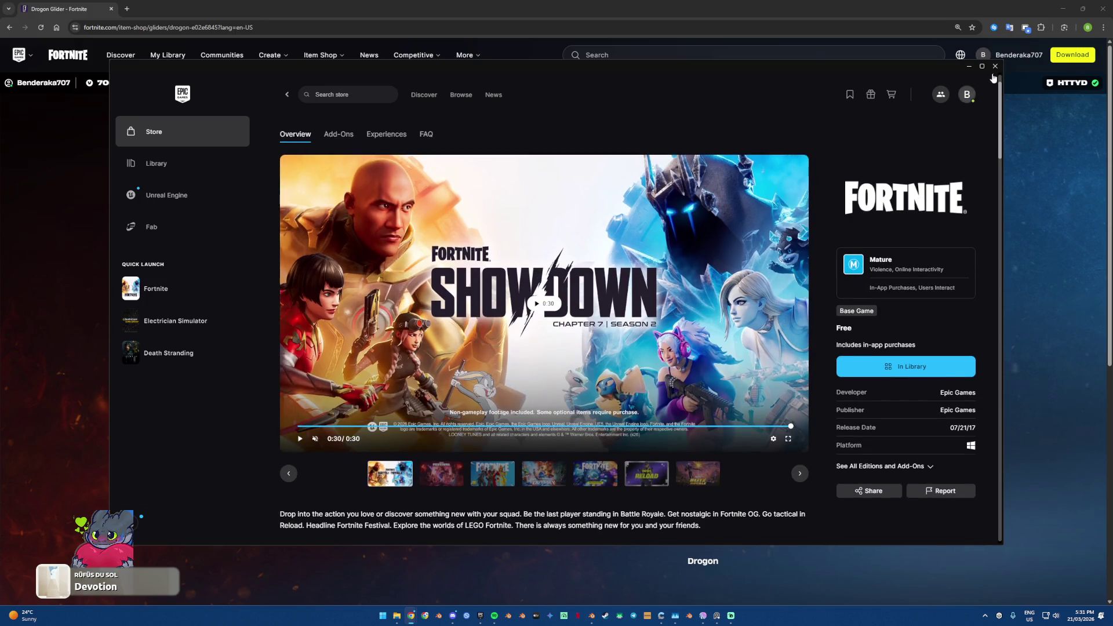
click(993, 68)
key(alt+Tab)
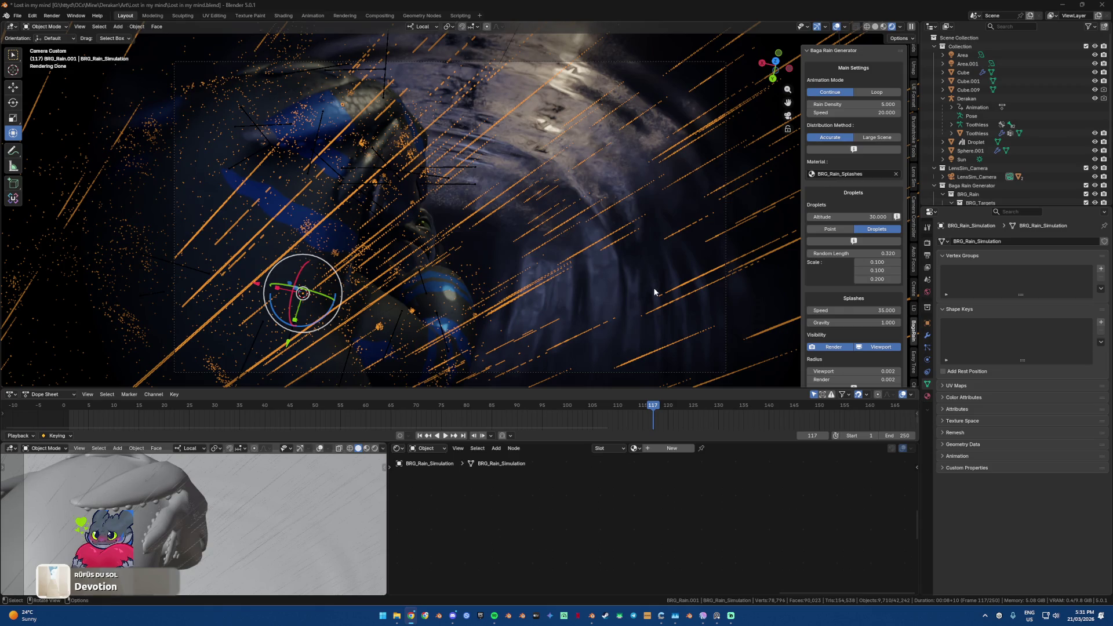
Step: Select the Cube and orbit out of camera view to see the glossy dragon in the cave
click(600, 296)
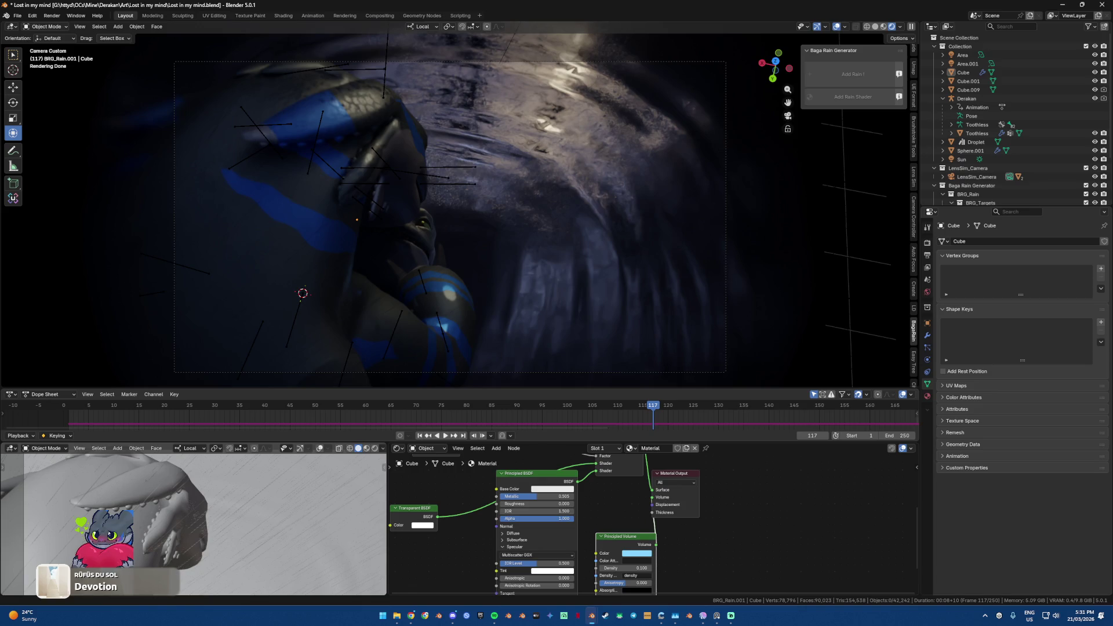
key(alt+Tab)
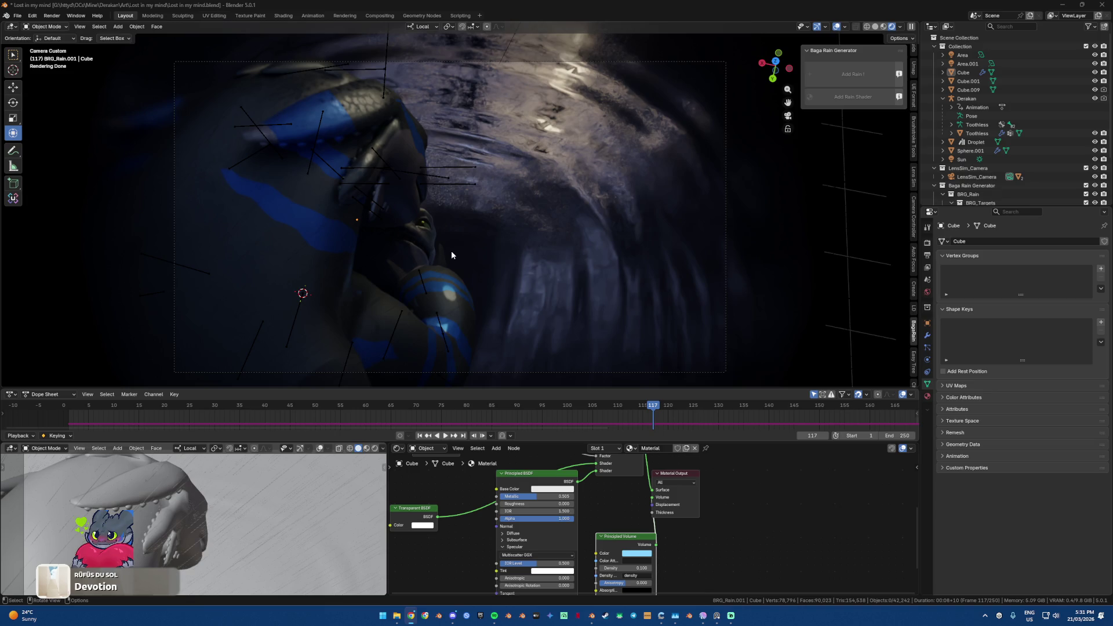
middle_drag(451, 255, 349, 161)
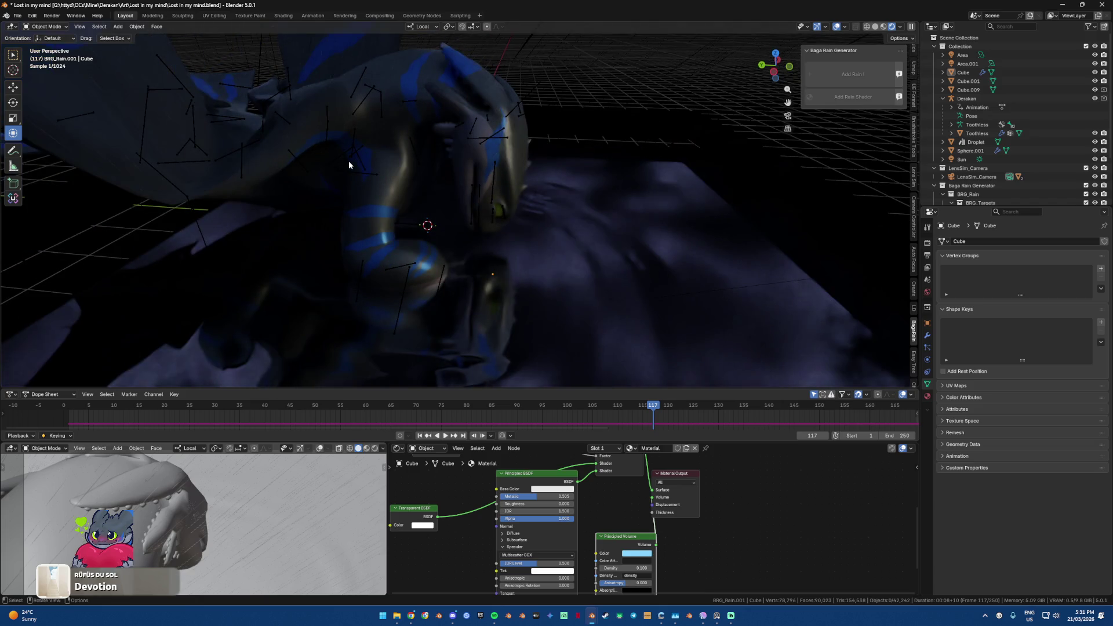
Step: Switch to solid shading, check the Motion Blur render settings, and render frame 117
click(875, 27)
click(927, 243)
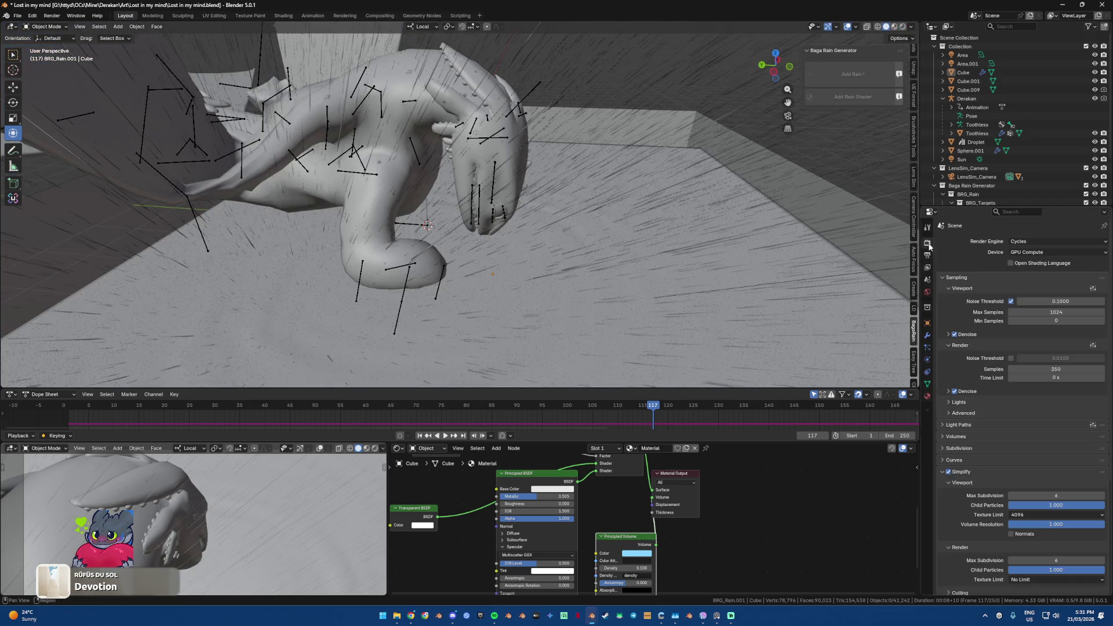
scroll(956, 472, down, 5)
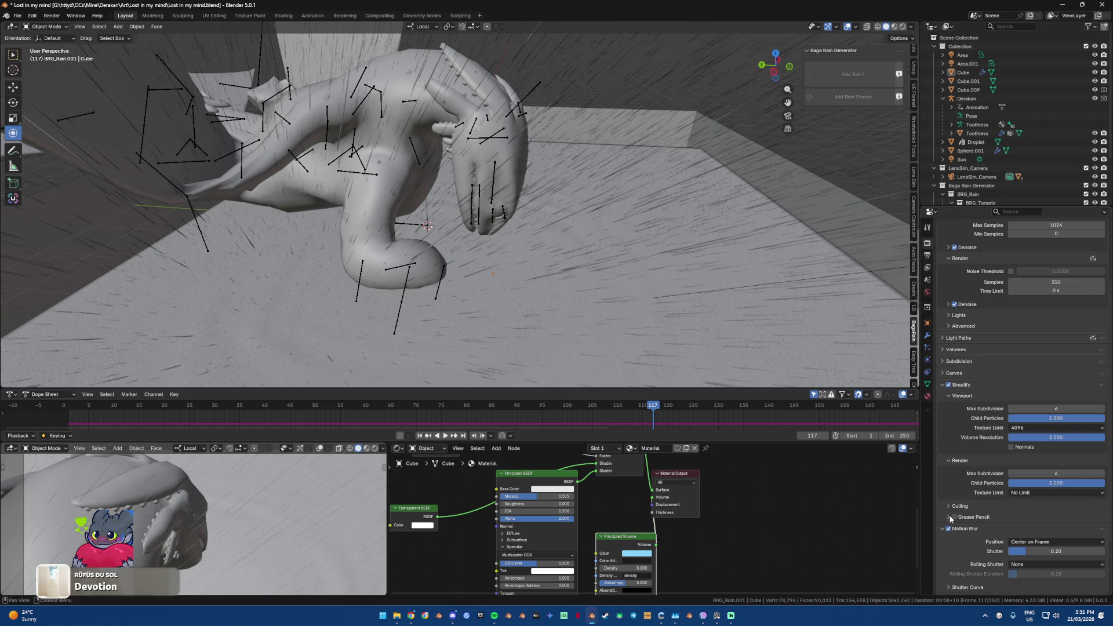
mouse_move(579, 273)
middle_down()
mouse_move(564, 275)
mouse_move(578, 285)
middle_up()
key(F12)
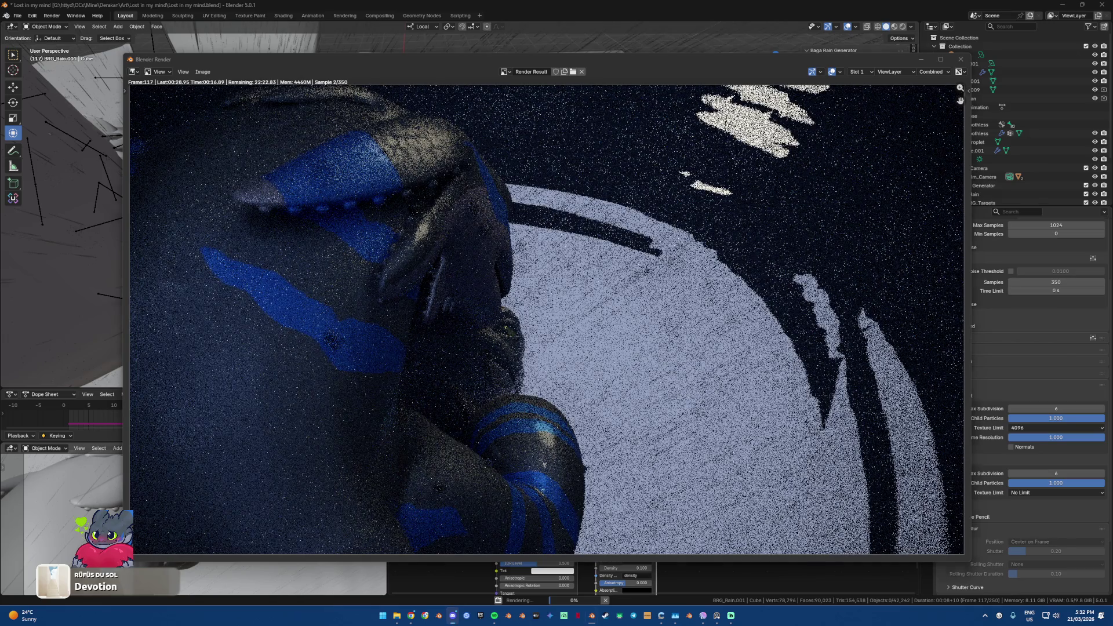
Step: Cancel the frame 117 render at sample 4 and close the render window
click(545, 387)
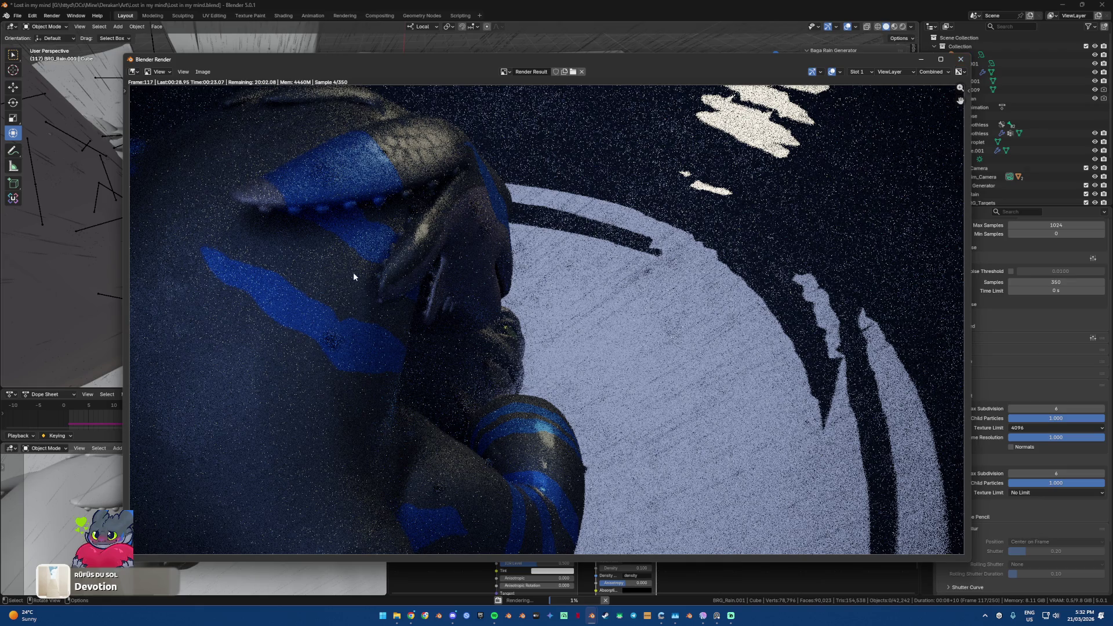
key(Escape)
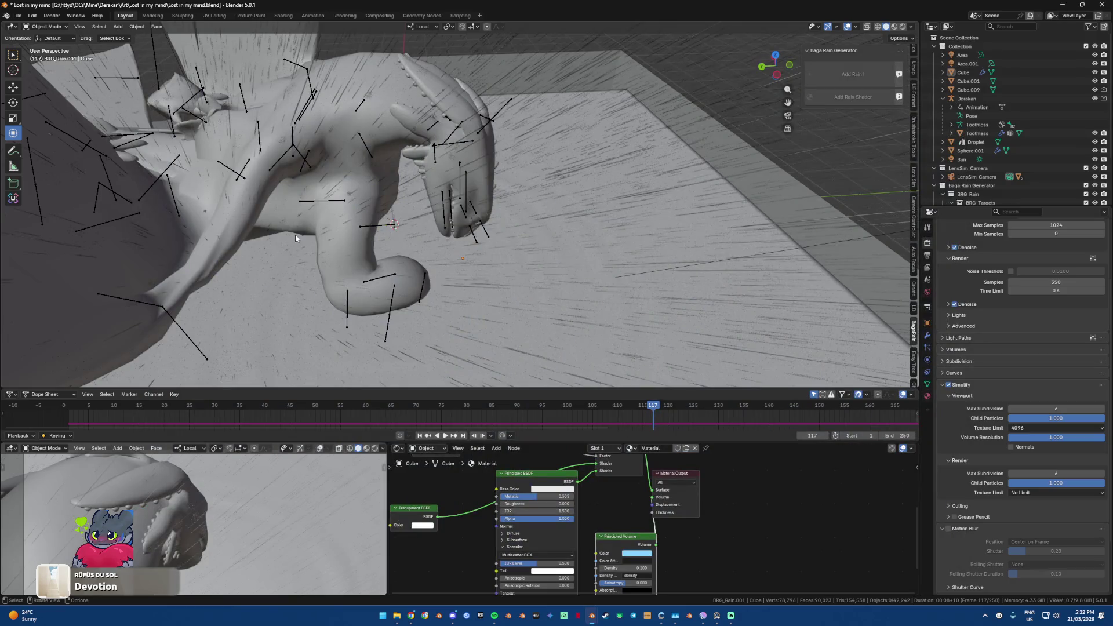
Step: Double all three droplet Scale values on BRG_Rain_Simulation.001 and raise Random Length to about 0.340
click(326, 150)
click(335, 154)
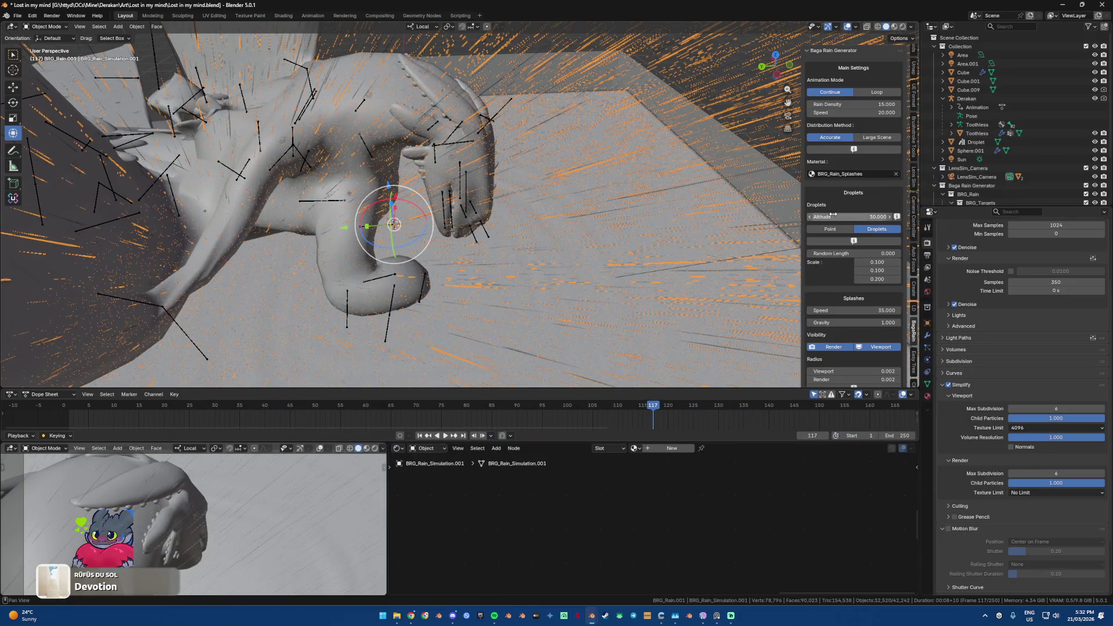
click(880, 264)
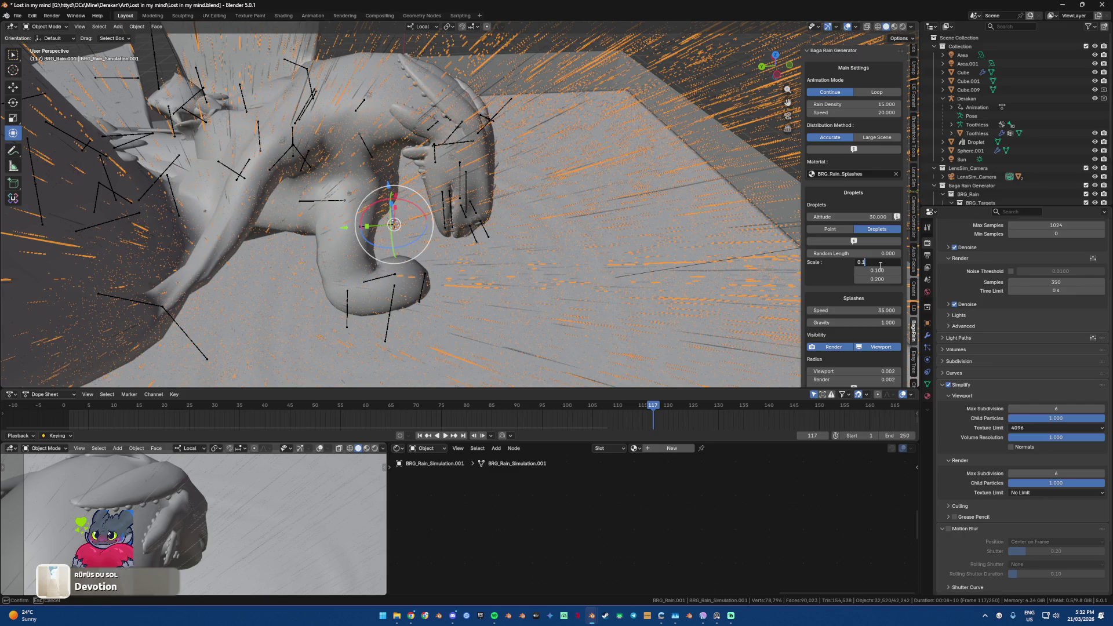
text(*2)
key(Return)
click(887, 270)
key(End)
text(*2)
key(Return)
click(888, 280)
key(End)
text(*2)
key(Return)
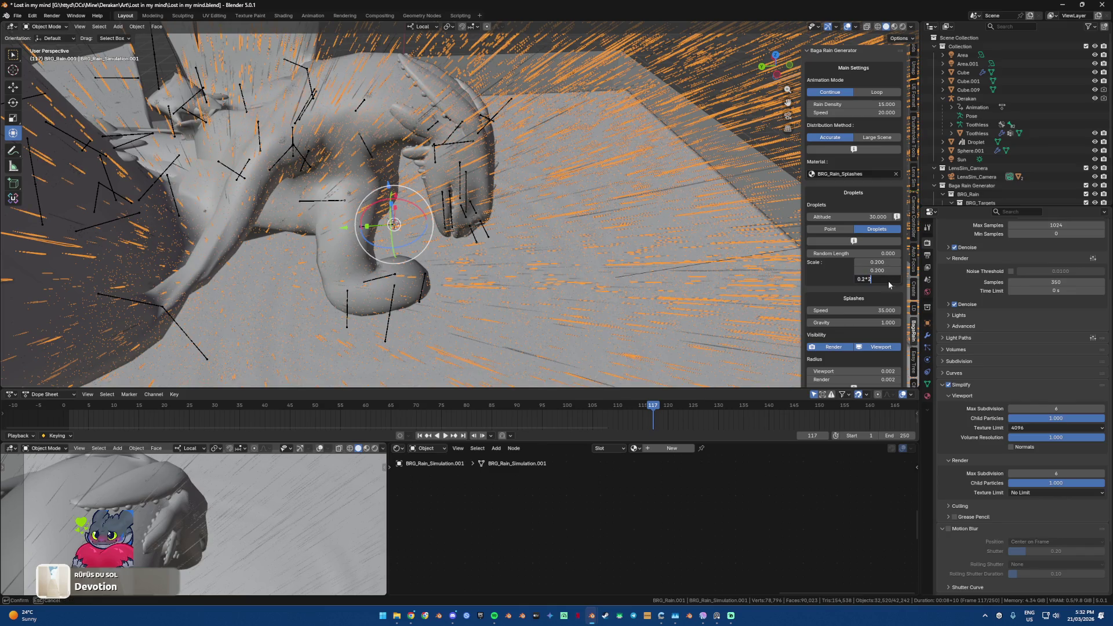
drag(858, 253, 886, 253)
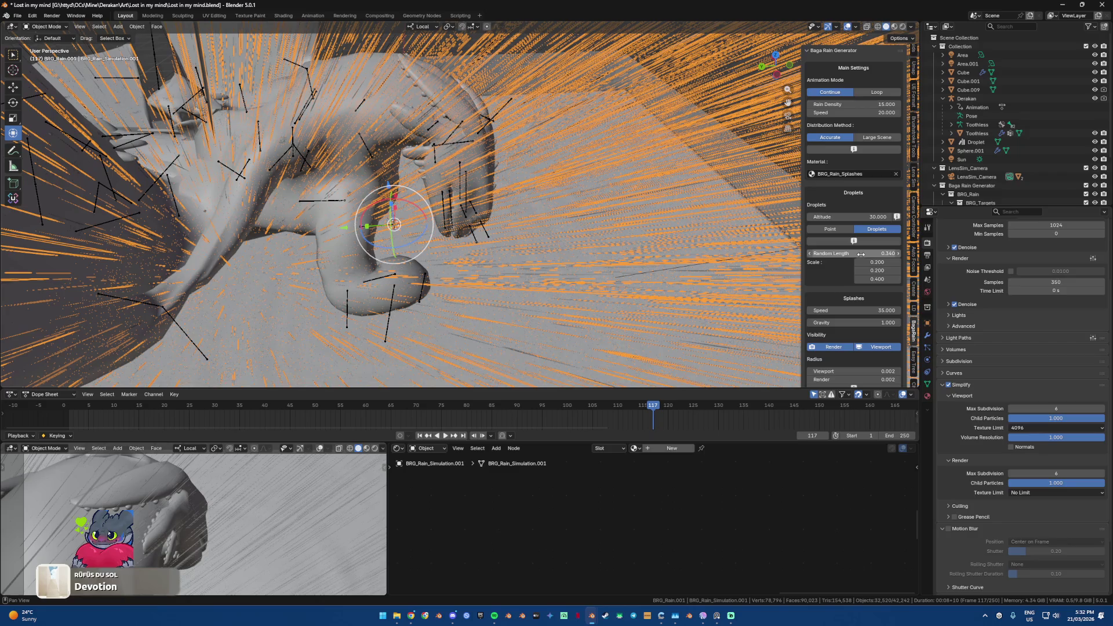
Step: Frame the dragon through the custom camera, save Lost in my mind.blend, and render frame 117
middle_drag(528, 246, 566, 248)
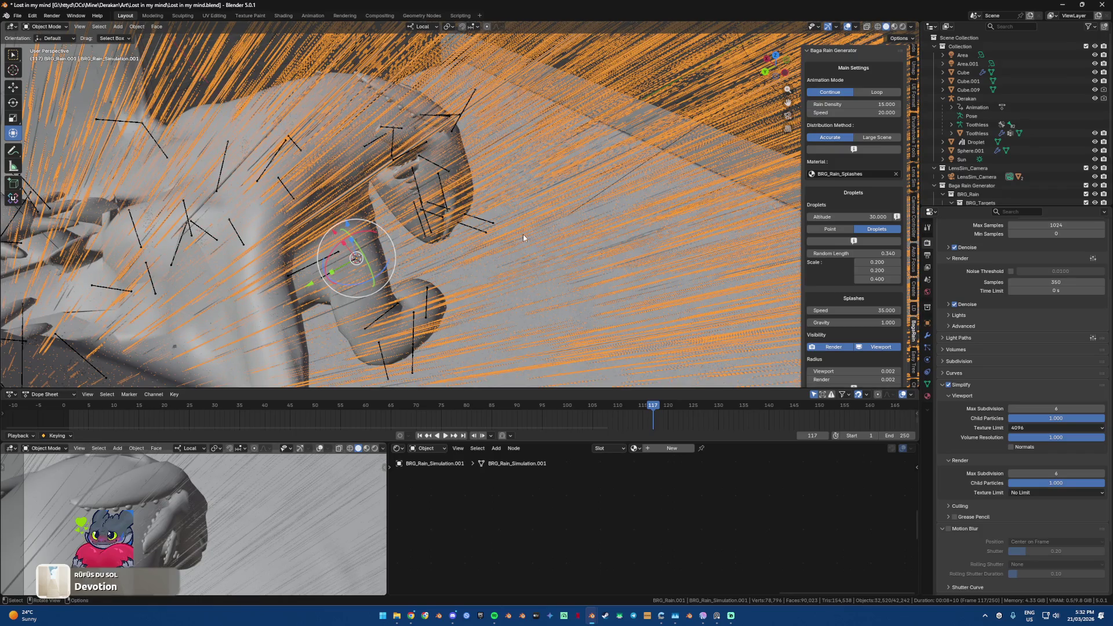
middle_drag(523, 234, 523, 226)
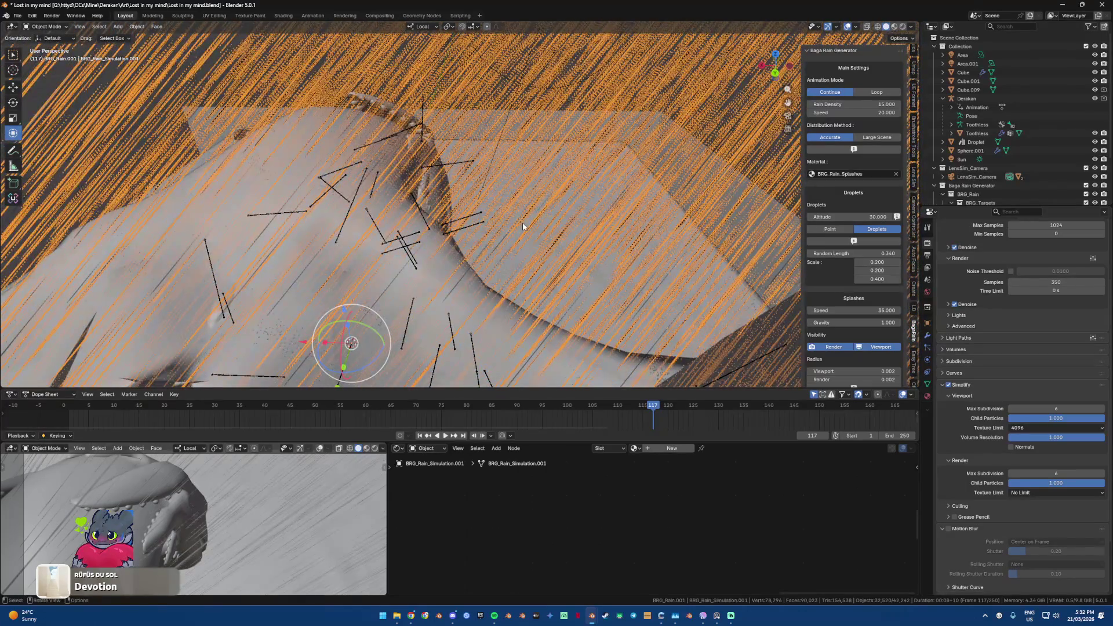
key(KP_0)
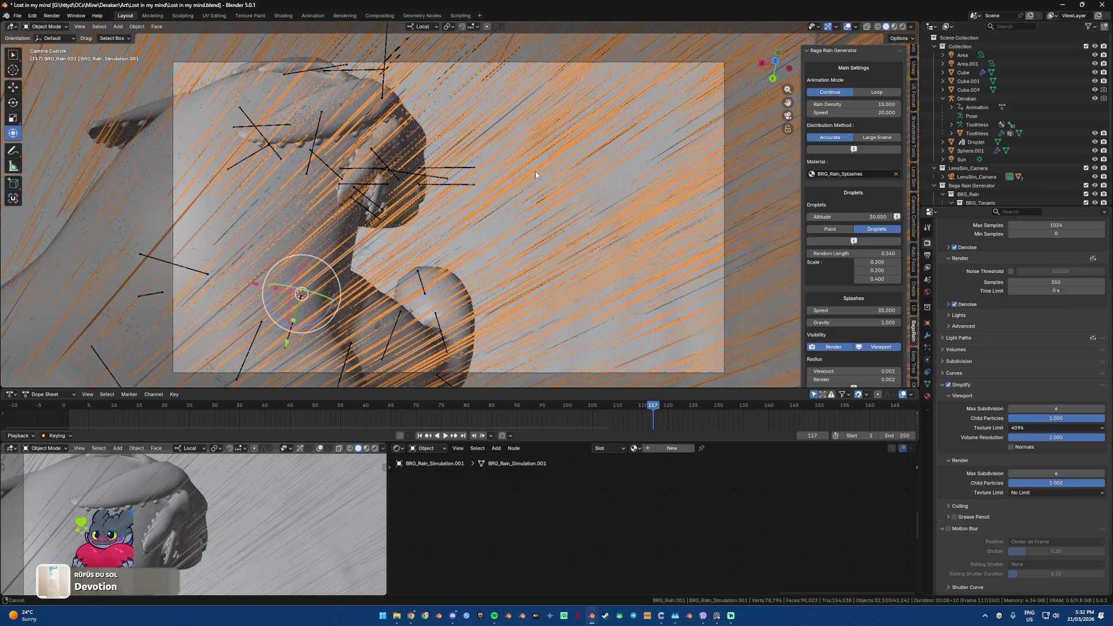
shift+middle_drag(535, 172, 547, 175)
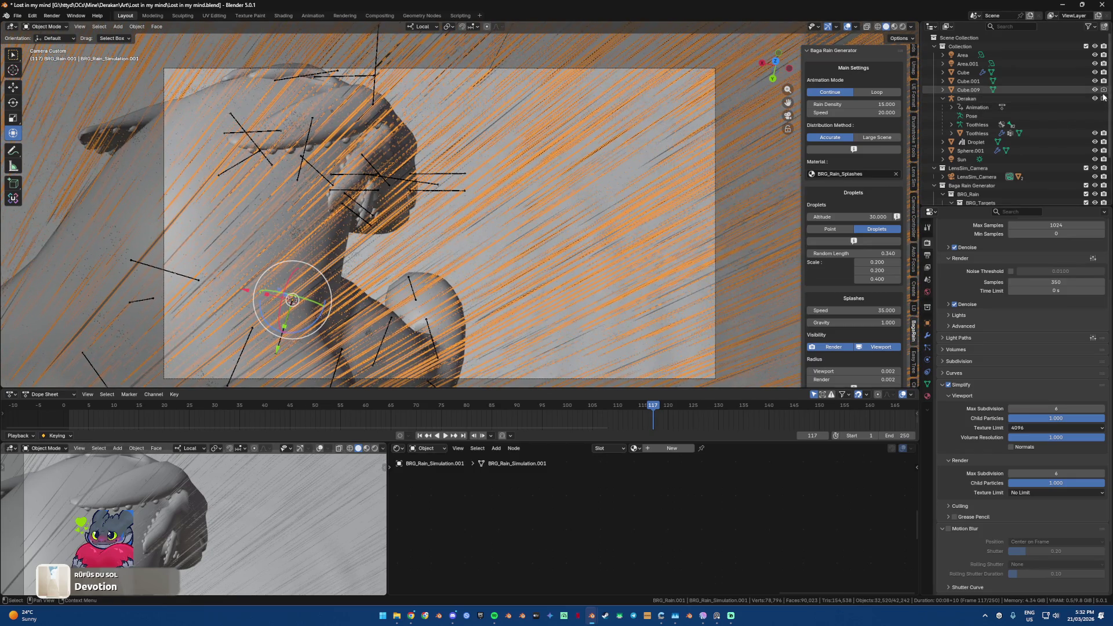
key(ctrl+s)
key(F12)
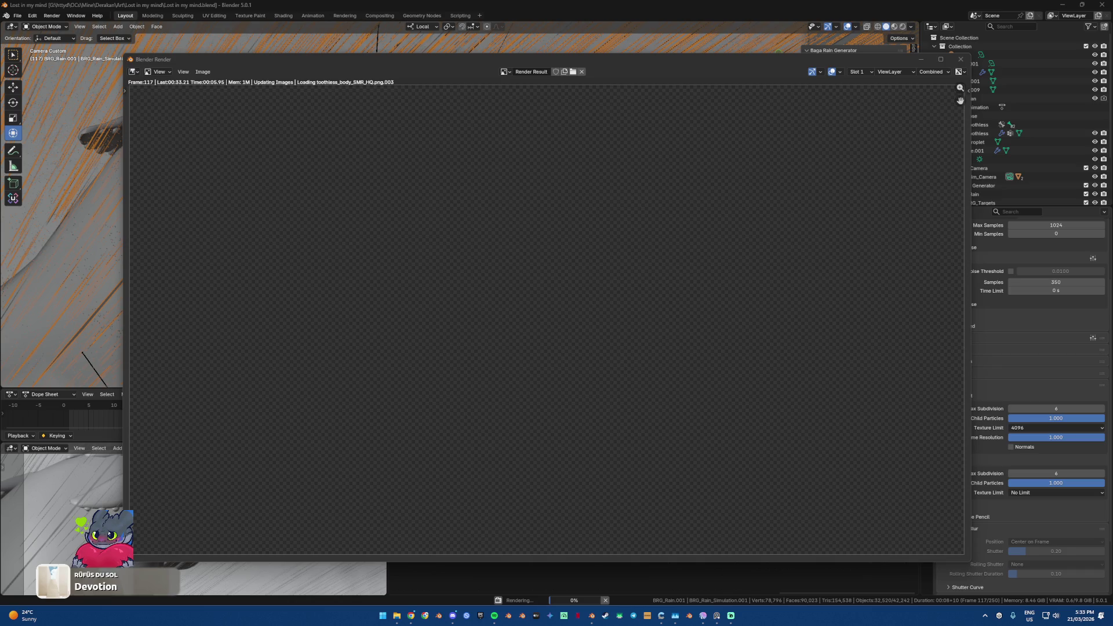
Step: Check memory use in Task Manager during the render, then cancel the frame 117 render
key(alt+Tab)
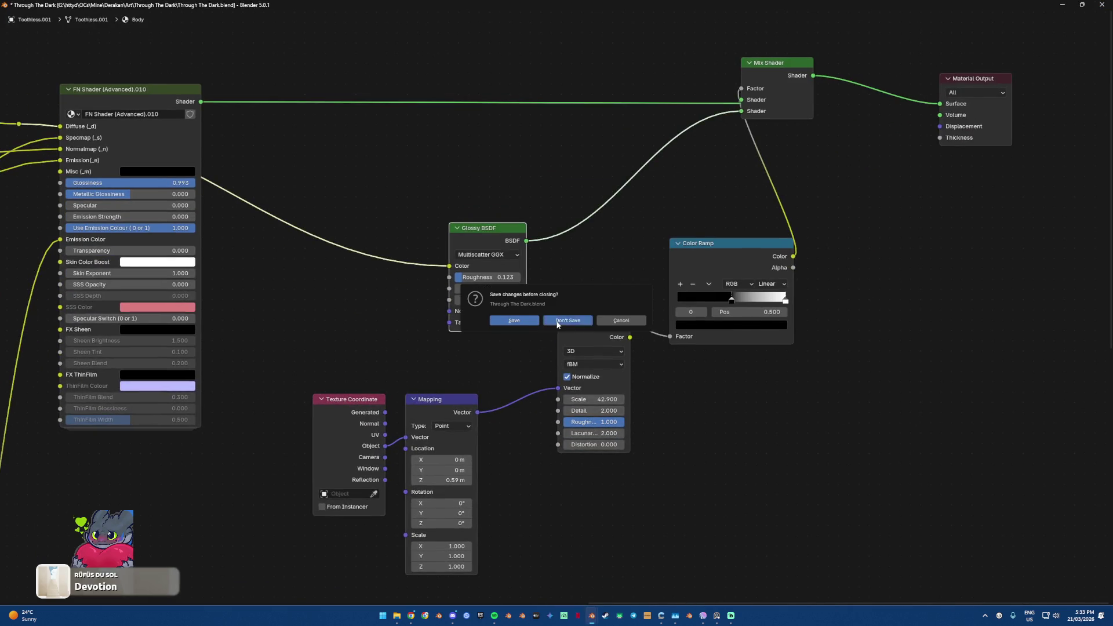
key(alt+Tab)
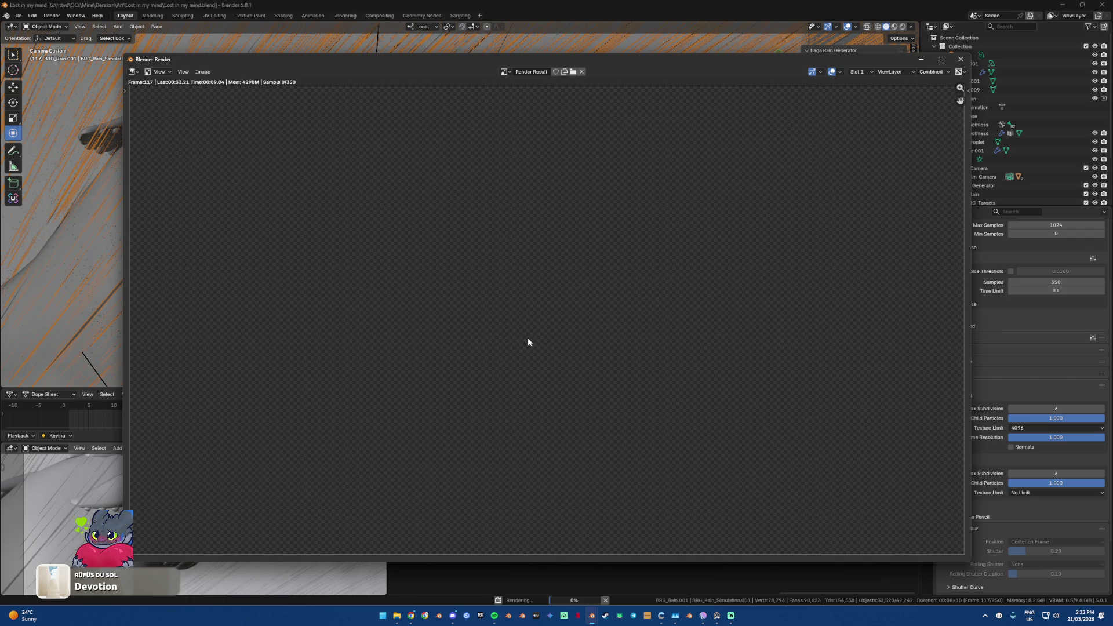
key(ctrl+shift+Escape)
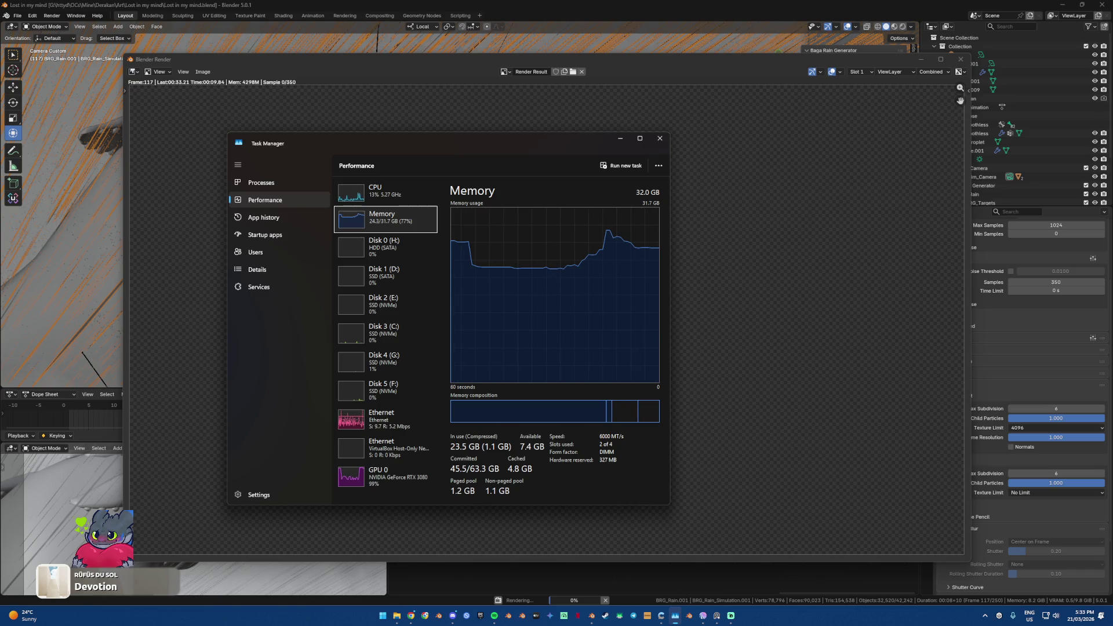
key(alt+Tab)
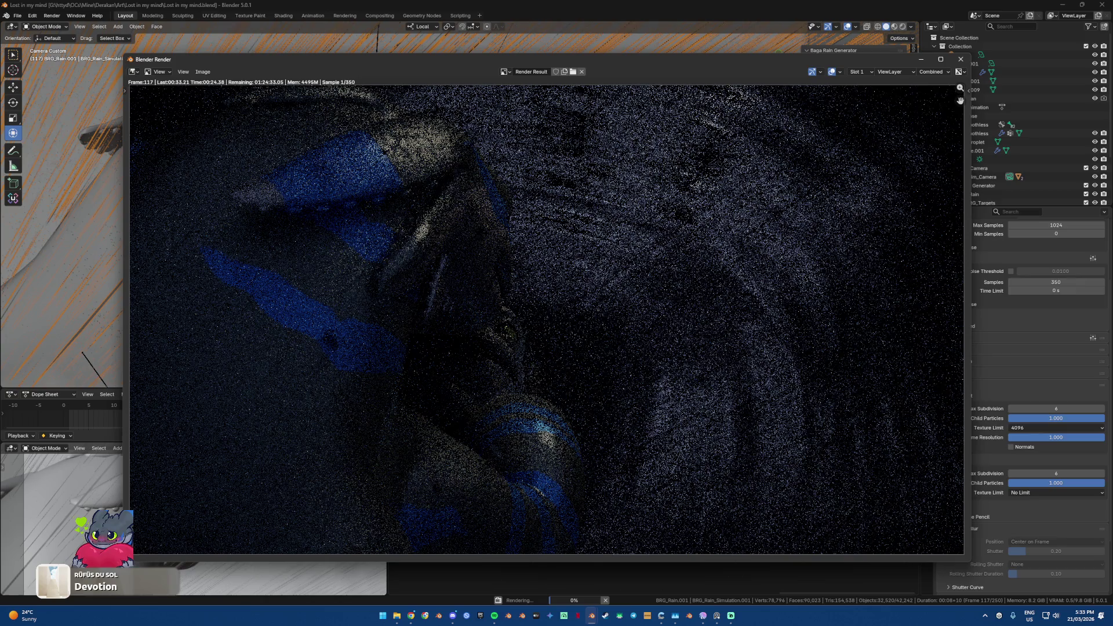
key(Escape)
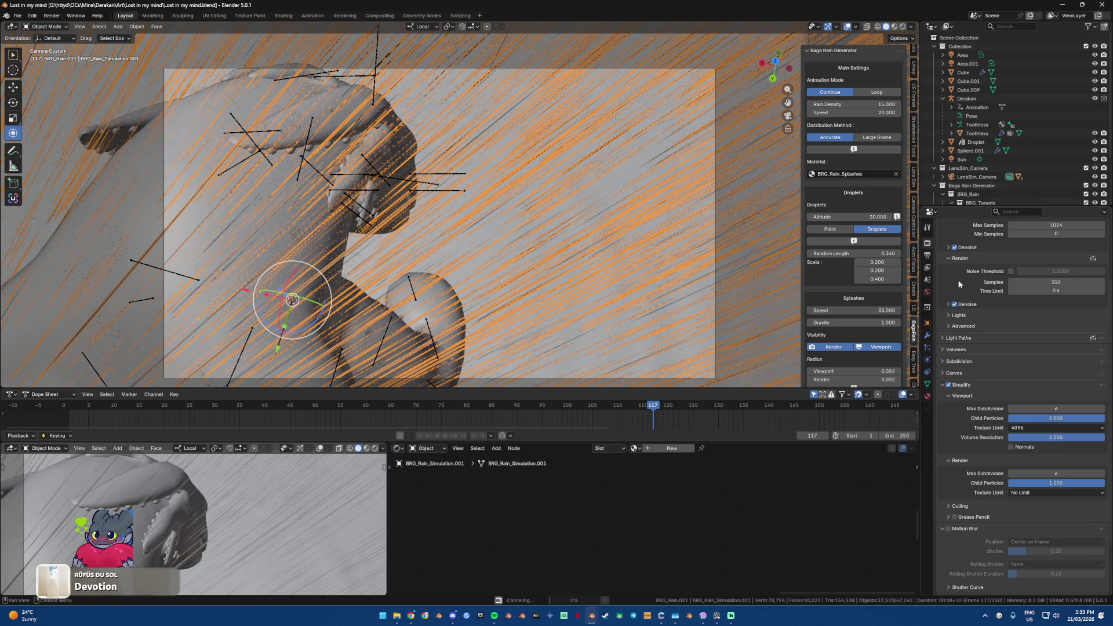
Step: Set the Simplify render Texture Limit to 8192, then take a screen capture and open it
scroll(985, 417, down, 1)
click(1055, 475)
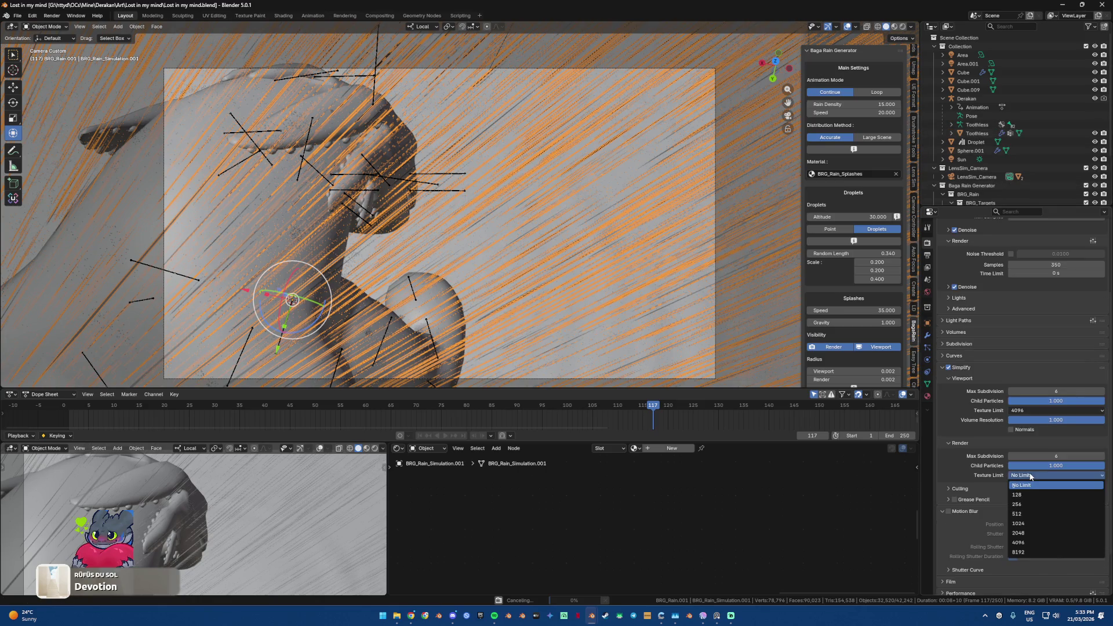
click(1032, 553)
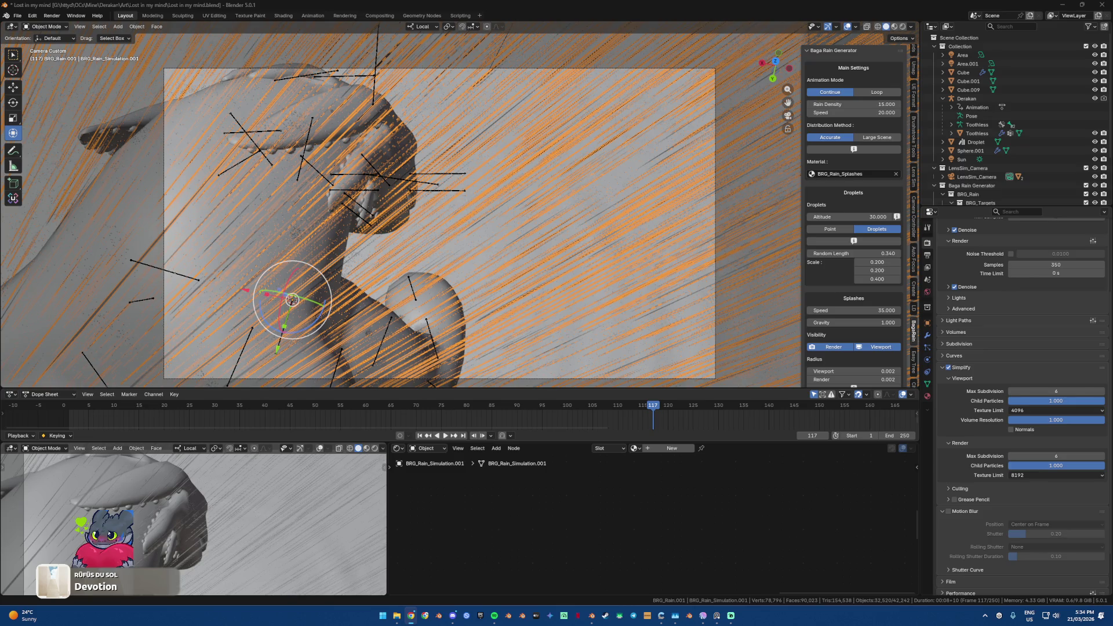
key(super+shift+s)
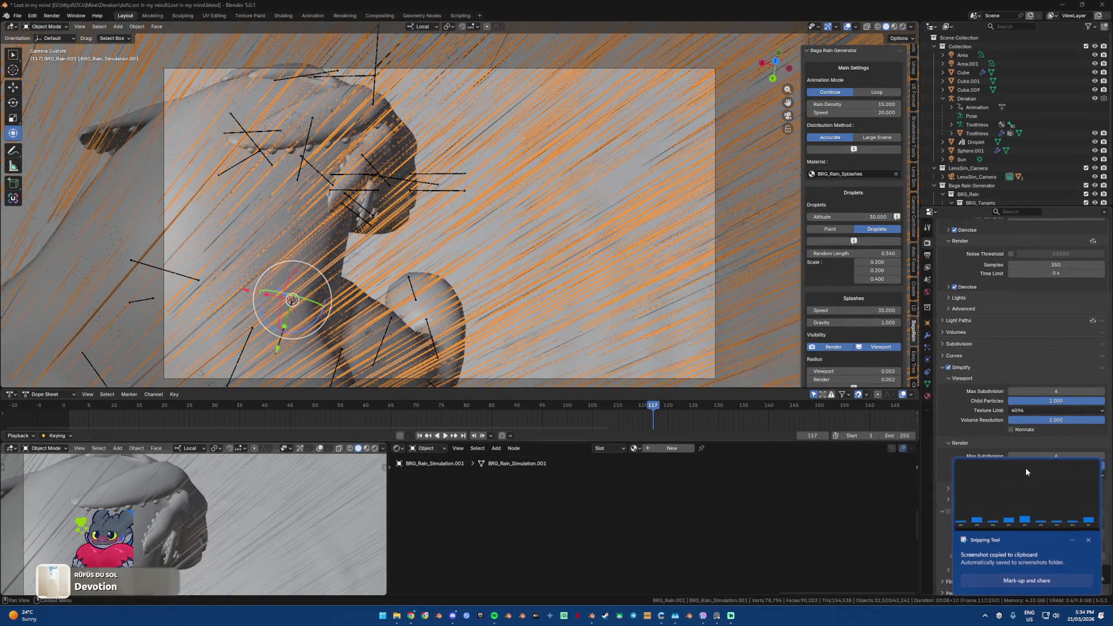
click(1025, 468)
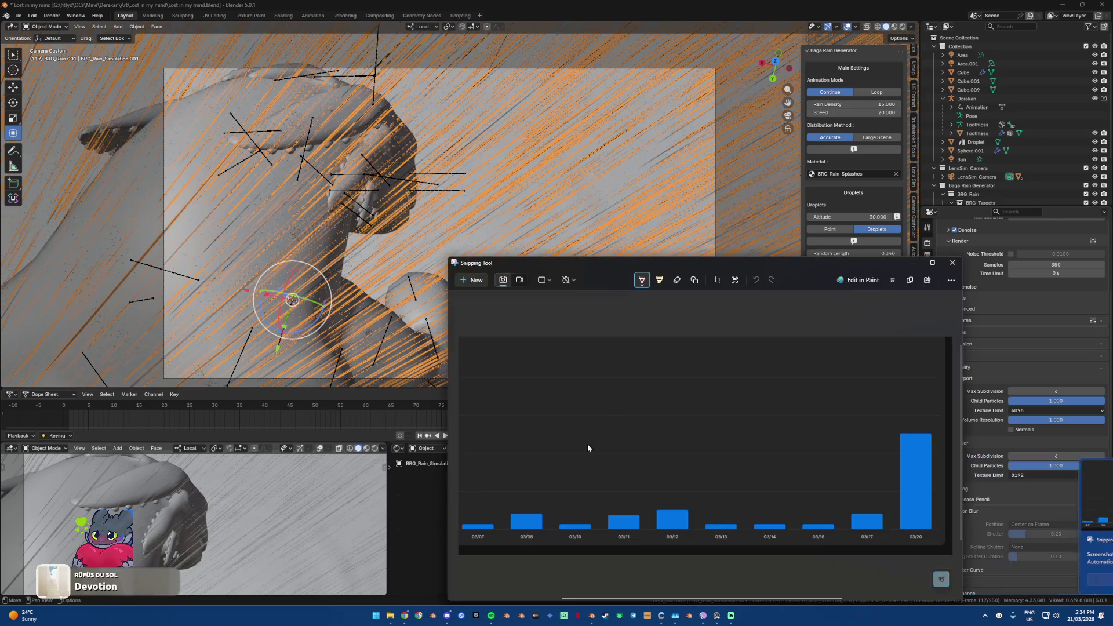
Step: Move the bar-chart screenshot window aside and close it, returning to Blender
drag(687, 264, 480, 197)
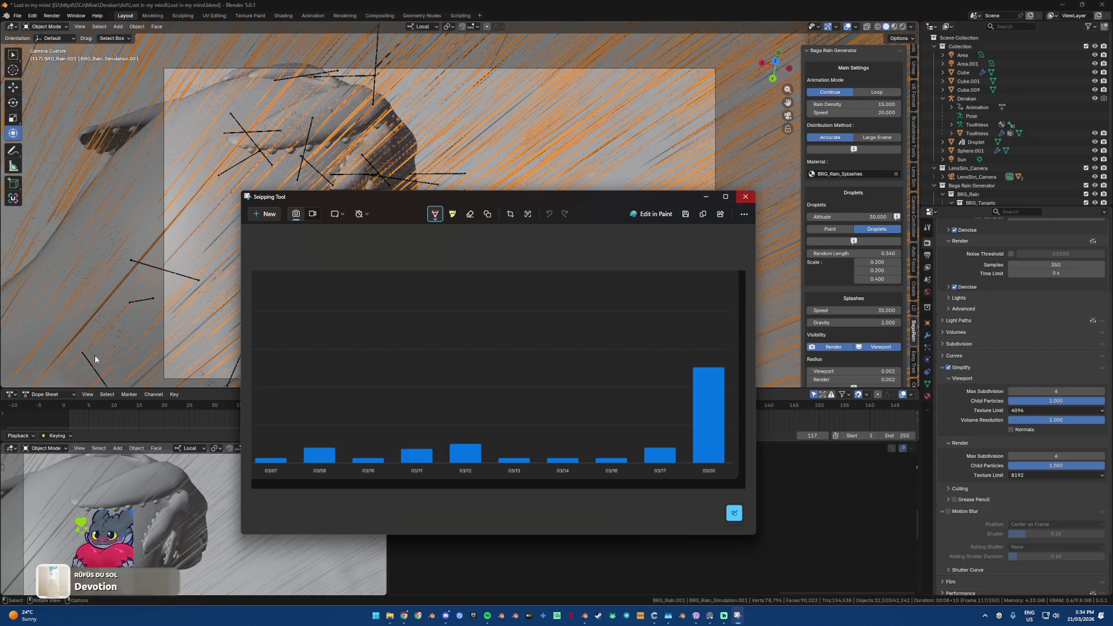
click(747, 200)
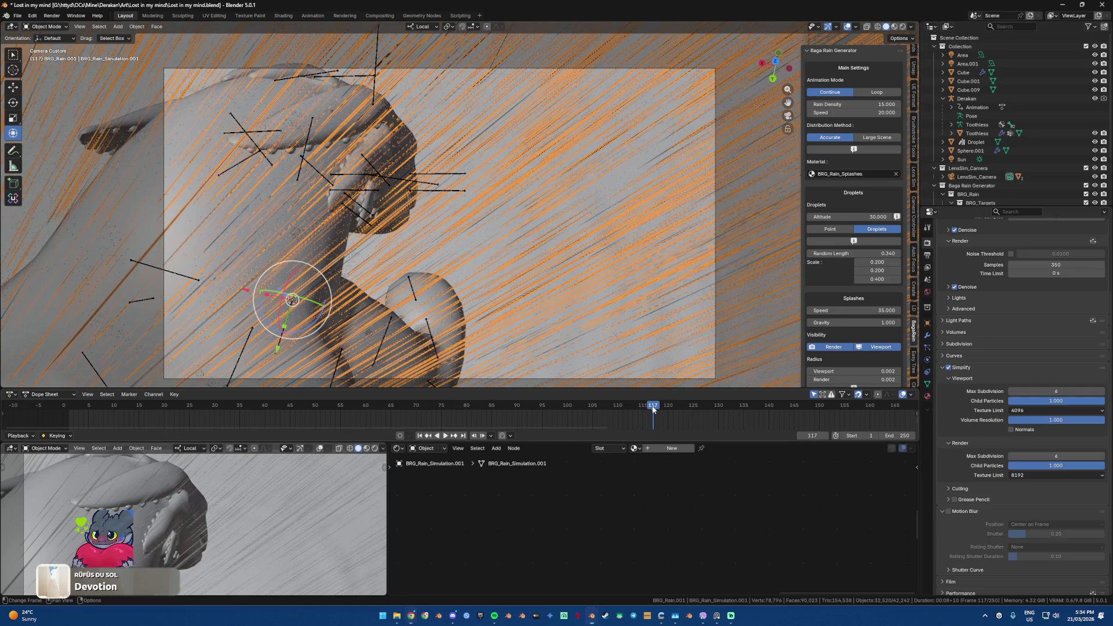
scroll(1066, 161, down, 2)
scroll(1066, 161, down, 1)
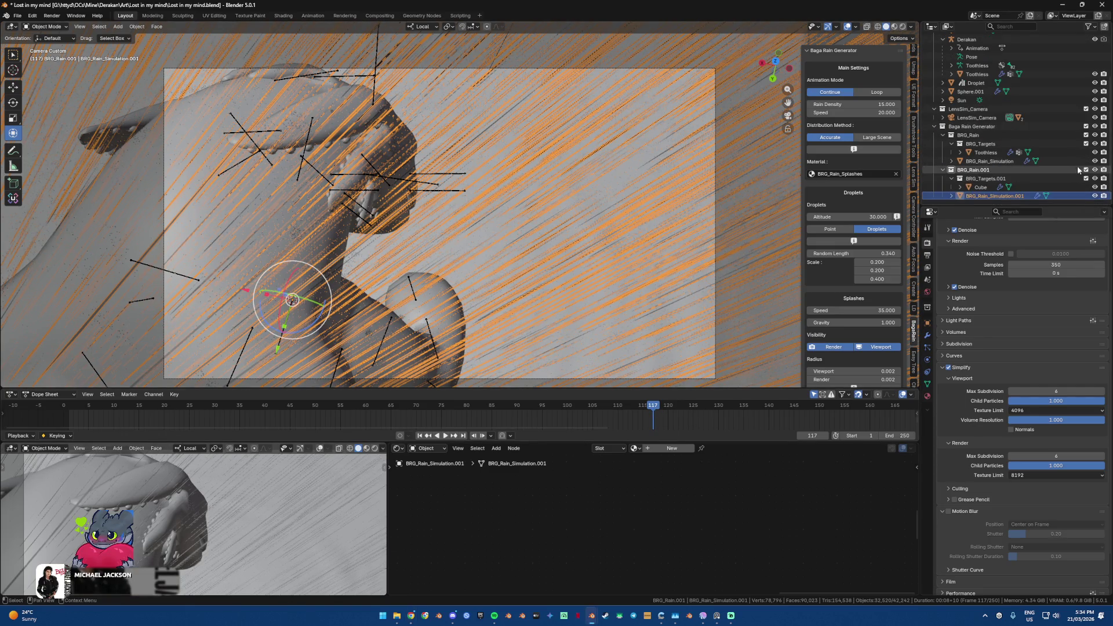
Step: Hide both rain simulation objects and move the timeline back to frame 90
key(h)
click(1094, 162)
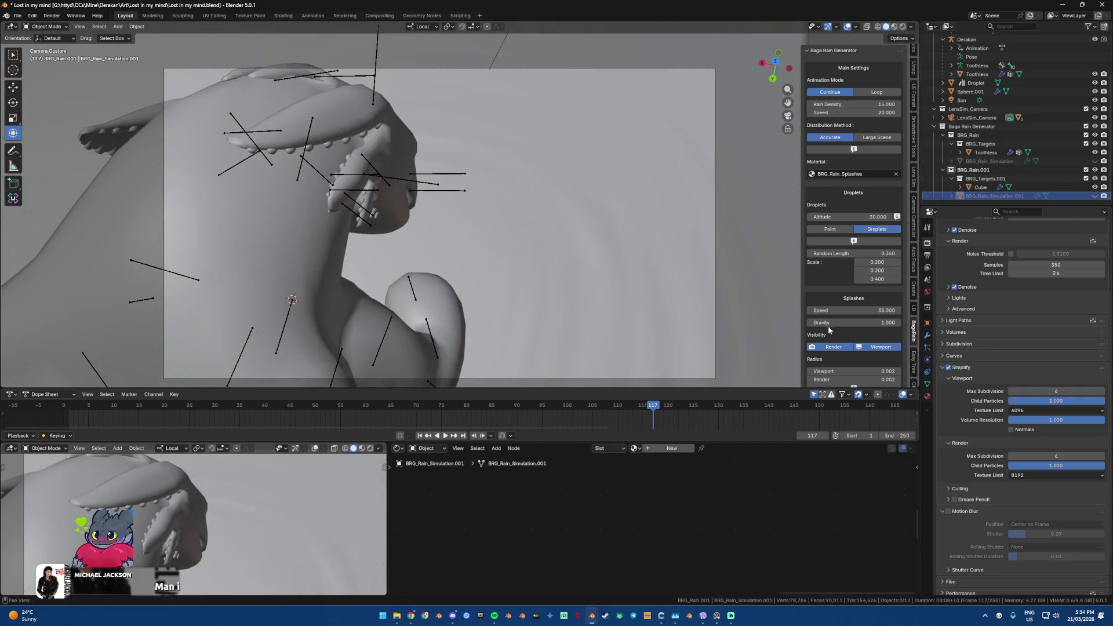
drag(645, 410, 519, 411)
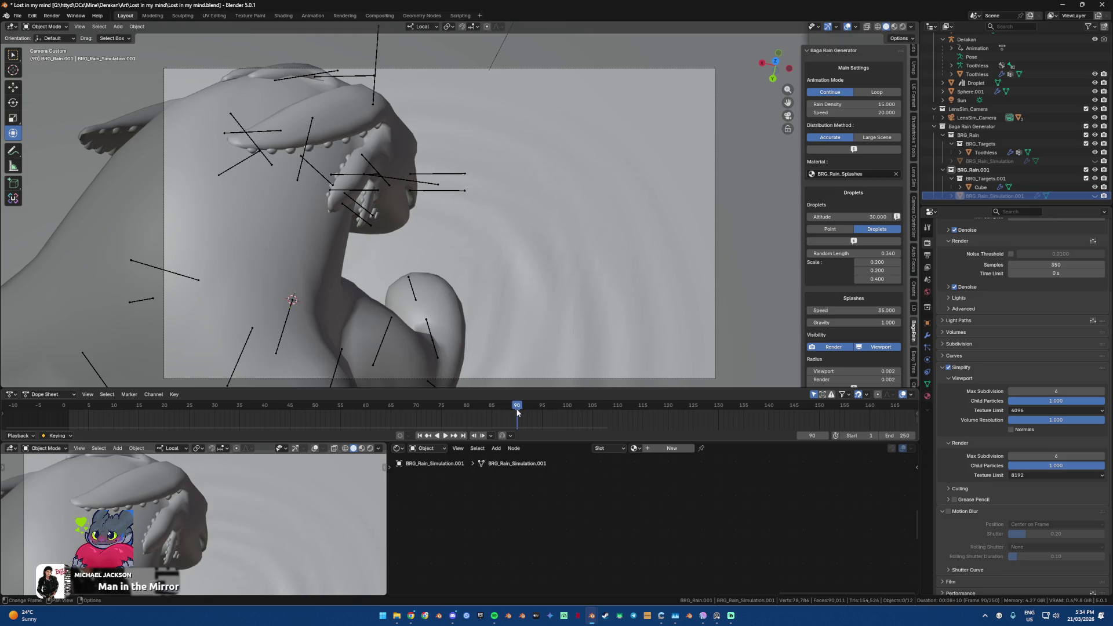
Step: Make both BRG_Rain_Simulation objects visible again, then launch the Riot Client
click(1094, 162)
click(1094, 196)
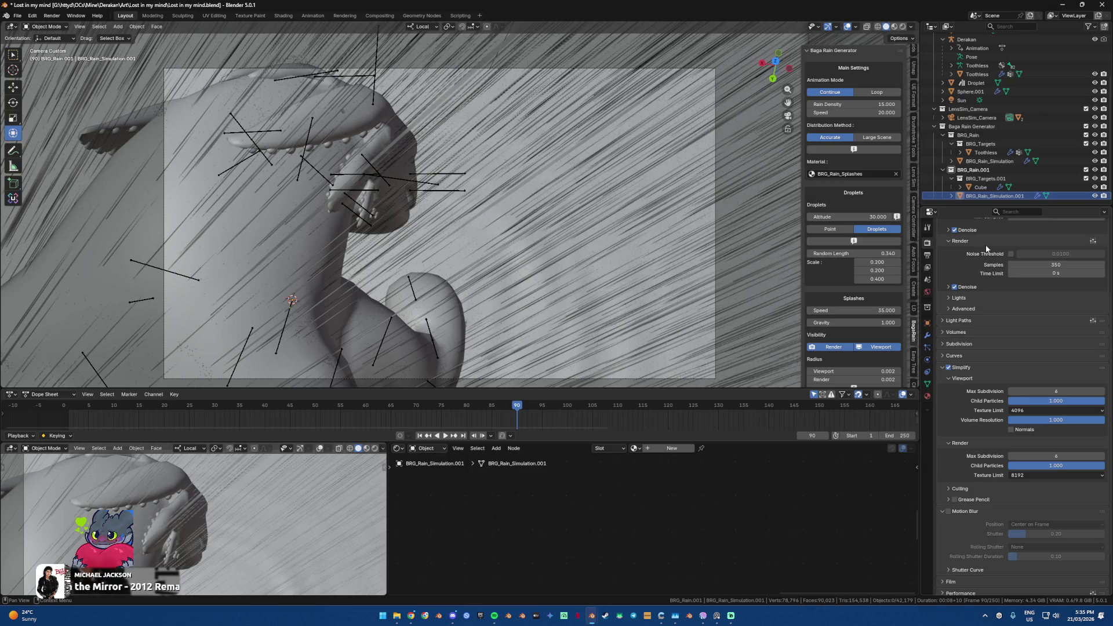
key(super)
key(Return)
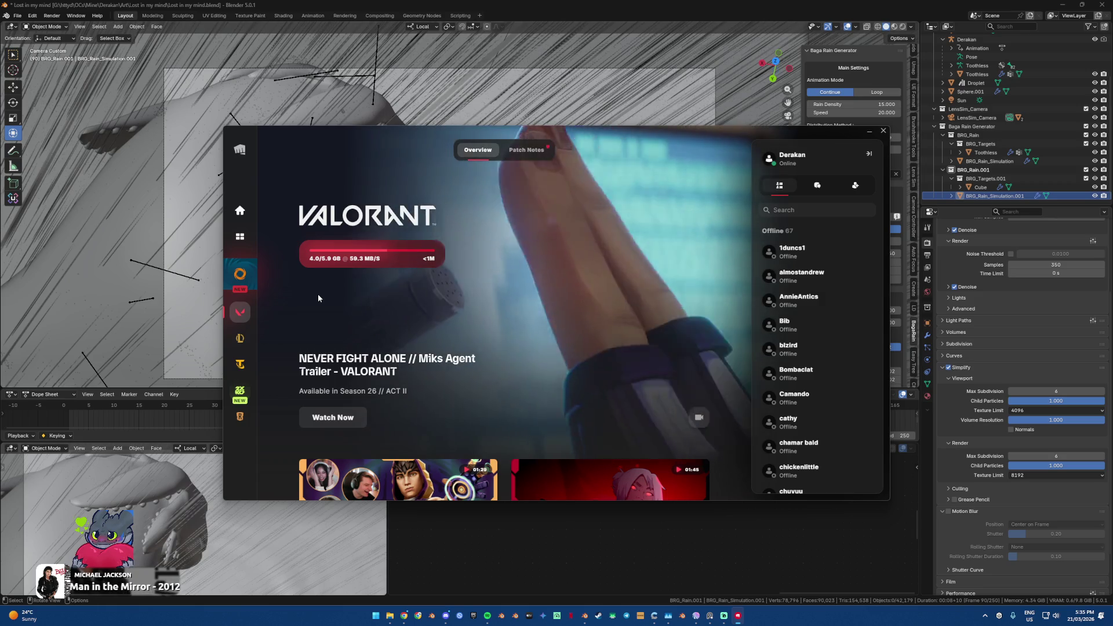
Step: Bring up Task Manager's C: disk activity view, then hide it to reveal the launcher
scroll(843, 277, down, 10)
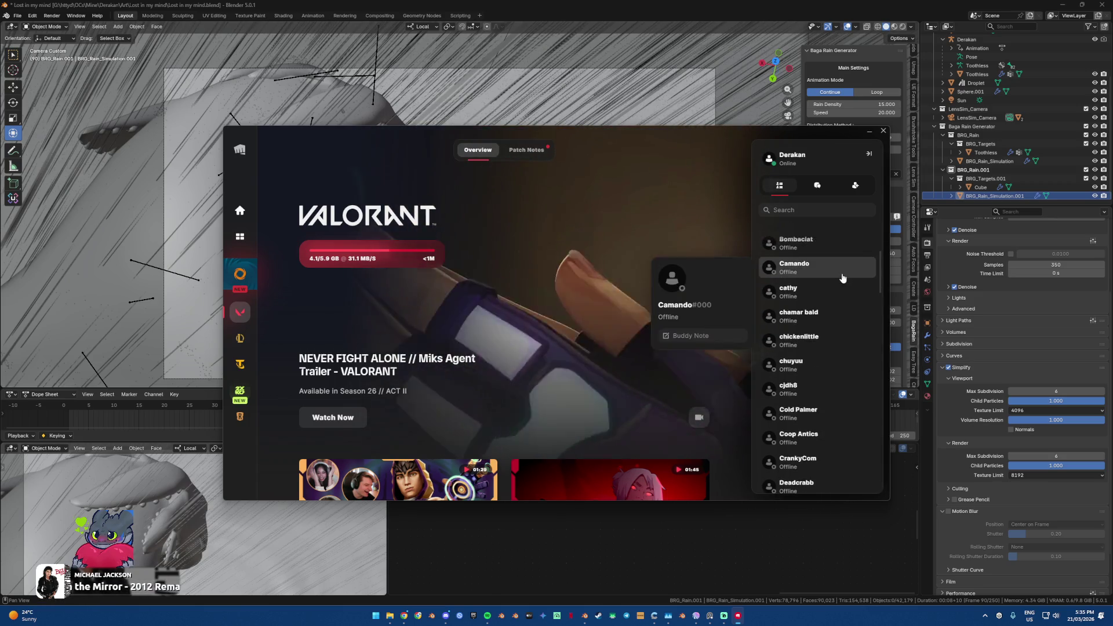
scroll(838, 281, down, 3)
scroll(838, 281, down, 3)
scroll(837, 281, down, 3)
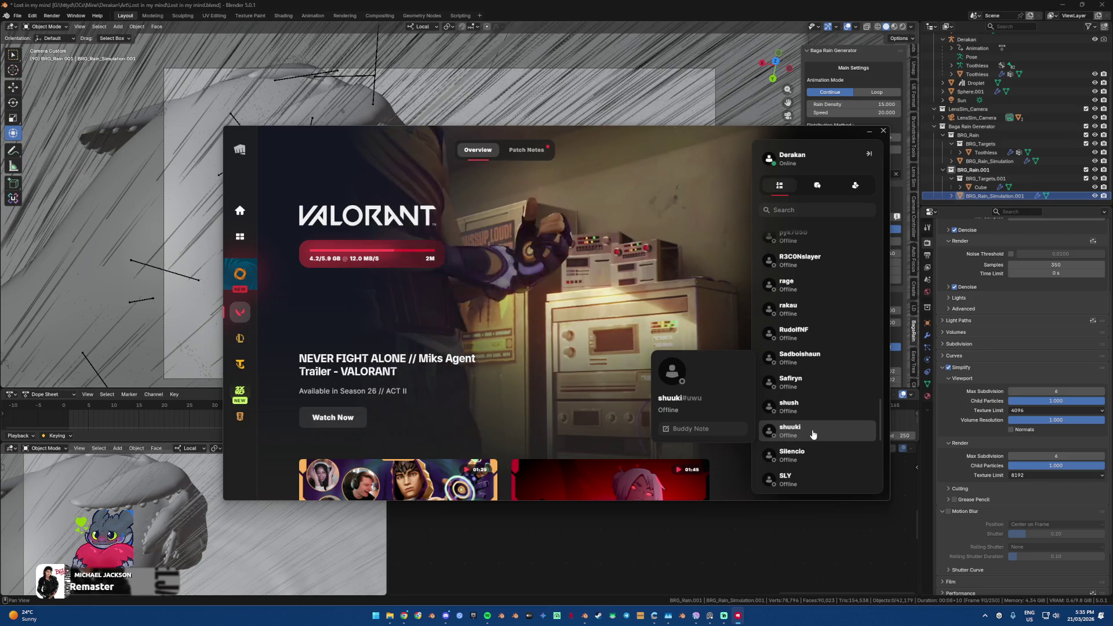
scroll(811, 432, down, 3)
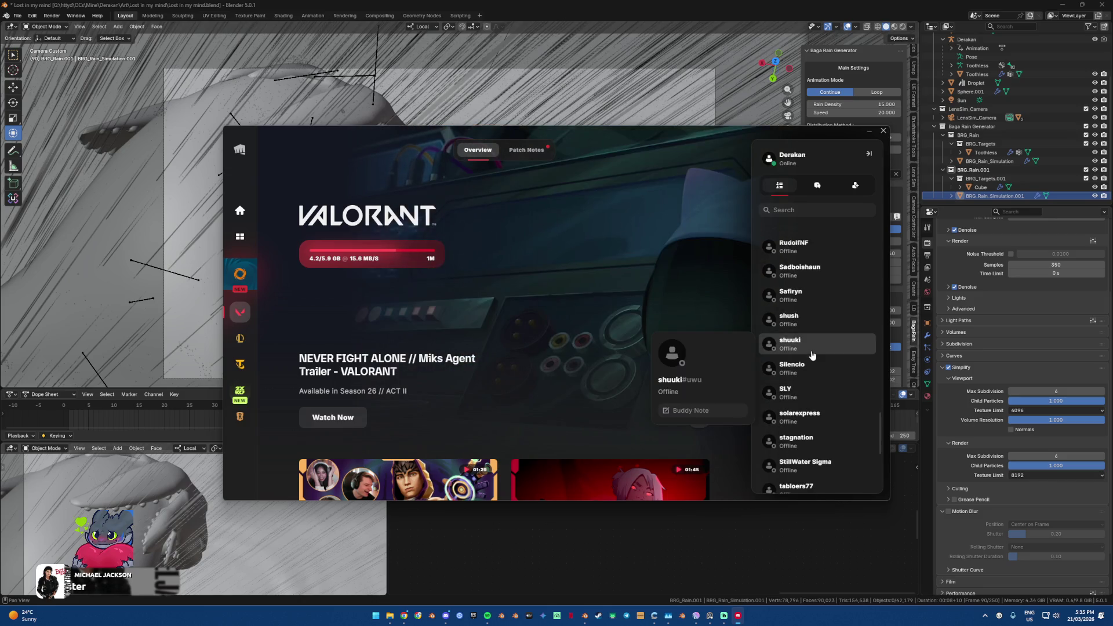
scroll(812, 360, up, 15)
scroll(810, 356, up, 15)
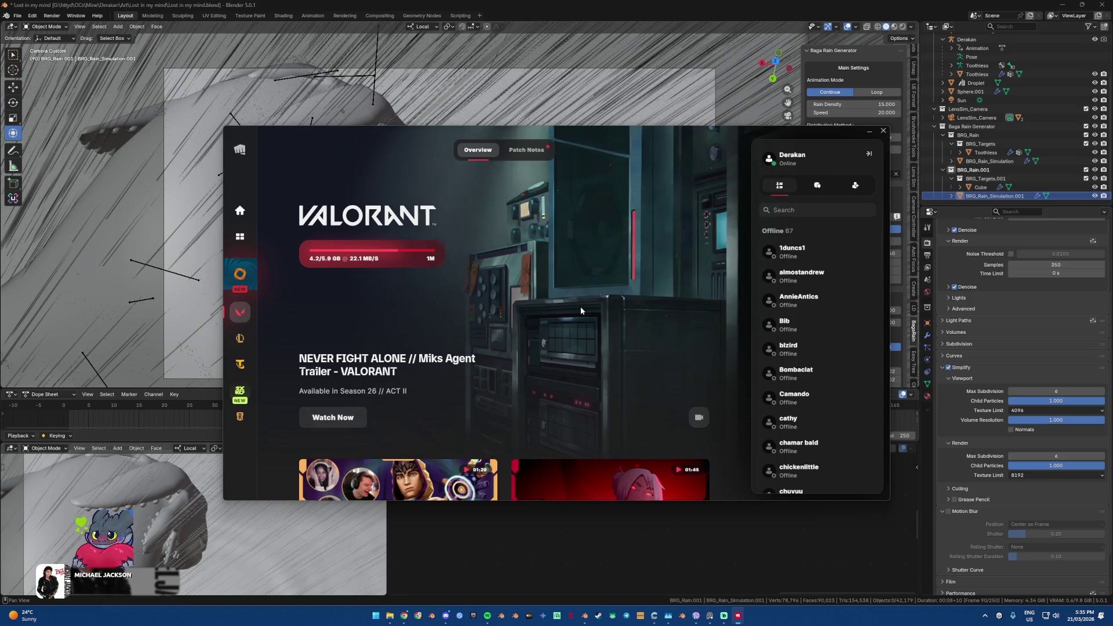
scroll(581, 311, down, 1)
mouse_move(668, 617)
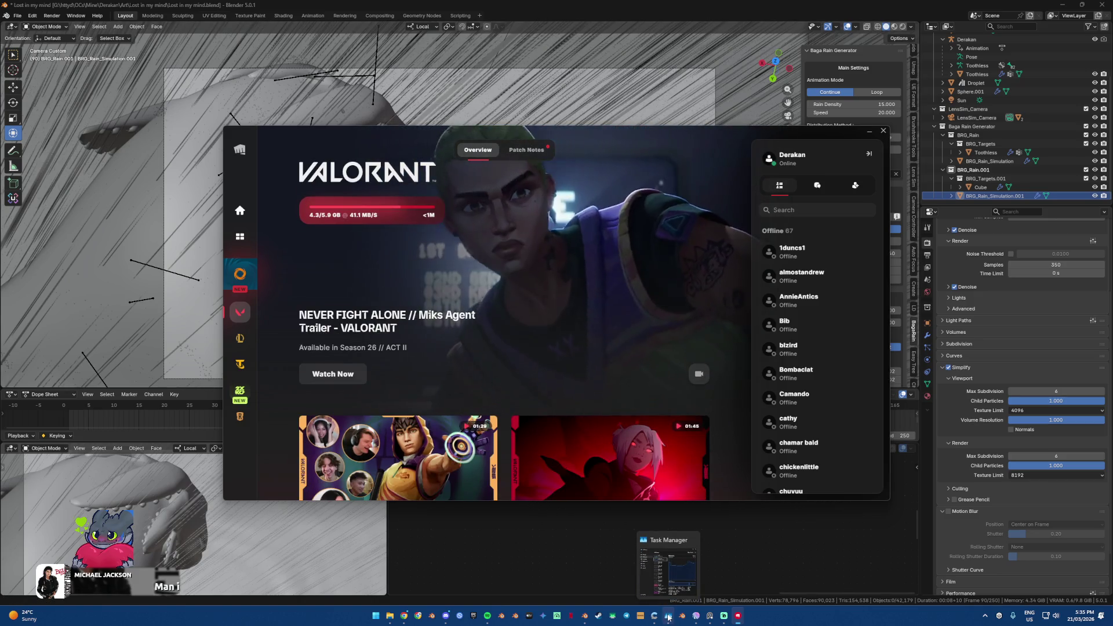
click(668, 617)
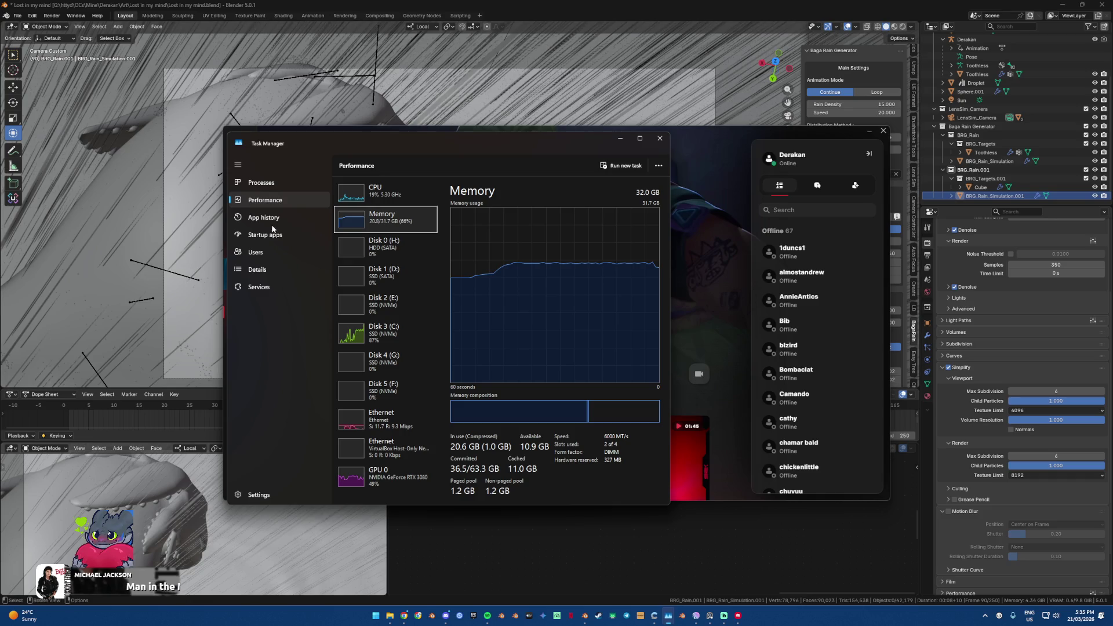
click(387, 344)
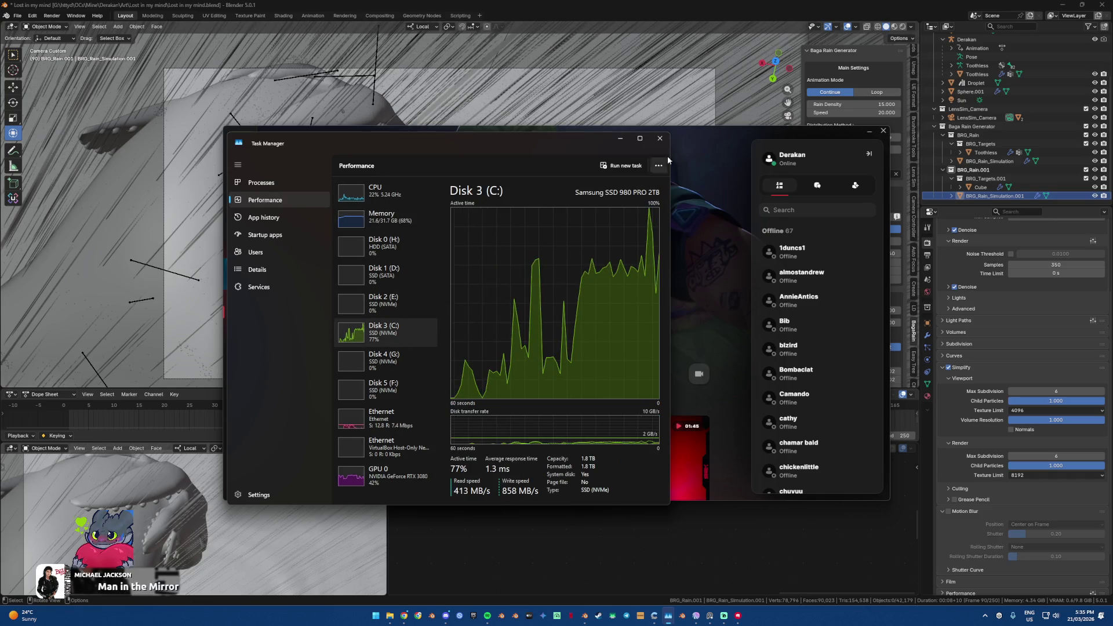
click(620, 140)
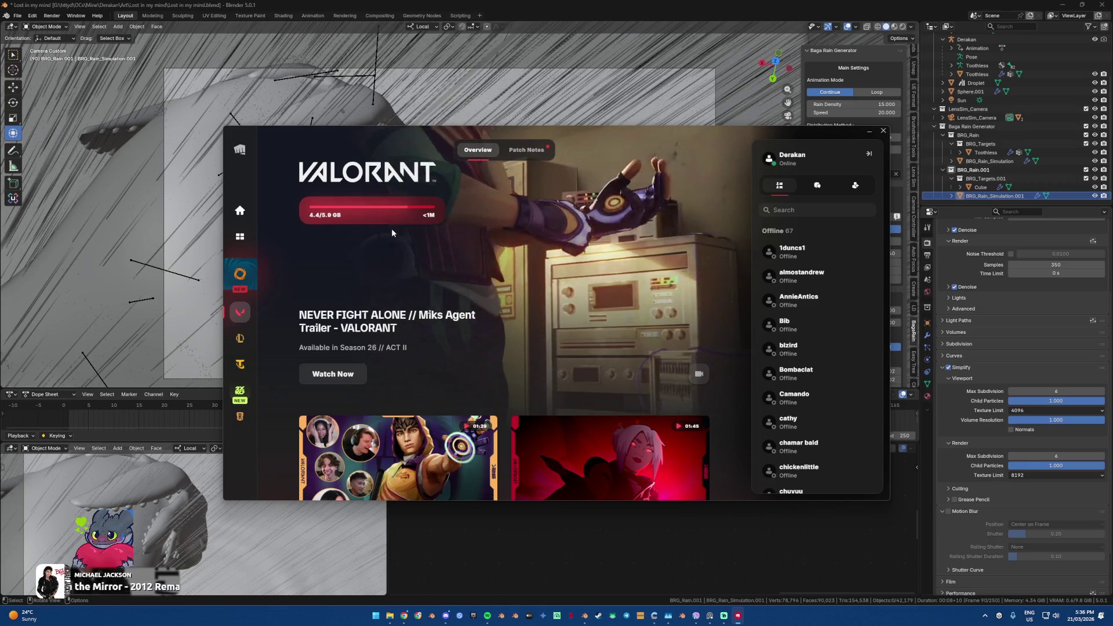
click(668, 616)
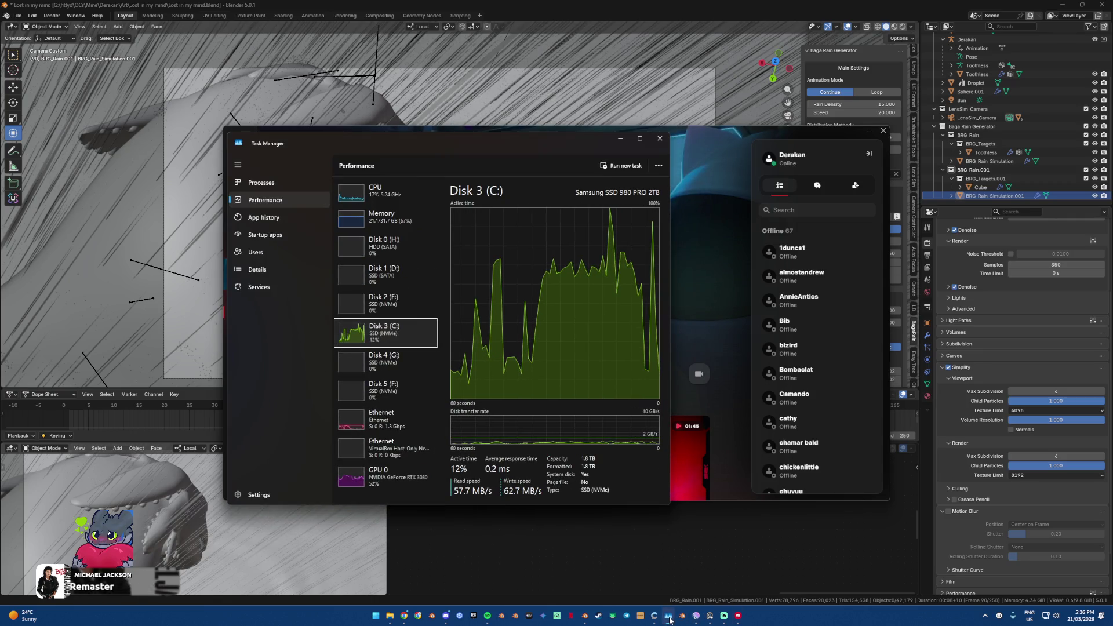
click(669, 618)
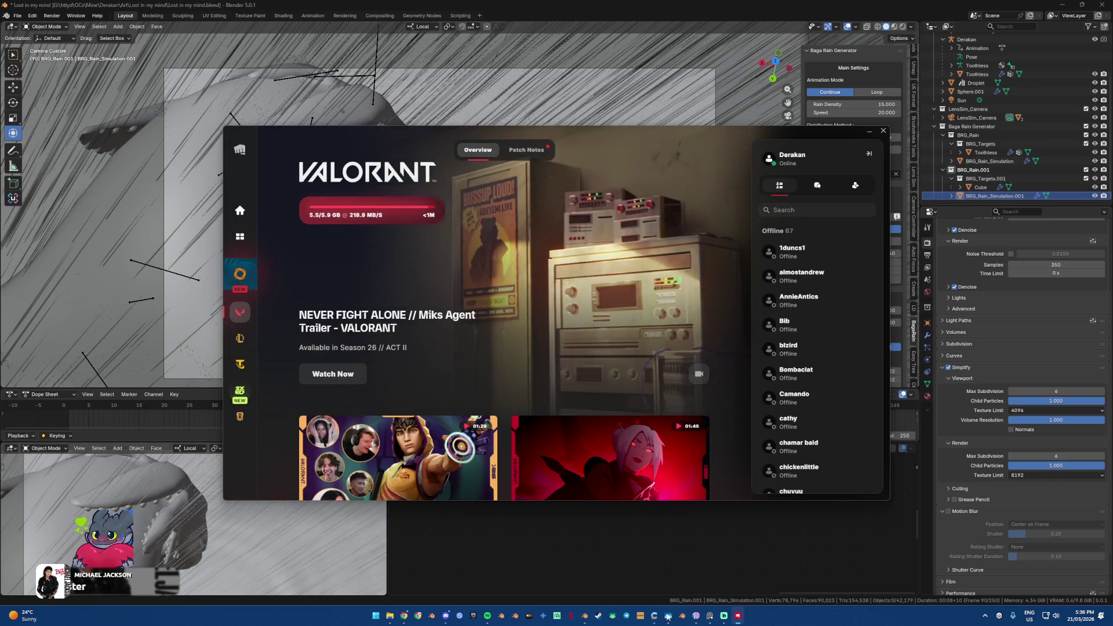
Step: Enter the player's game name in the Add Friend form, then briefly check Task Manager's disk activity
click(855, 185)
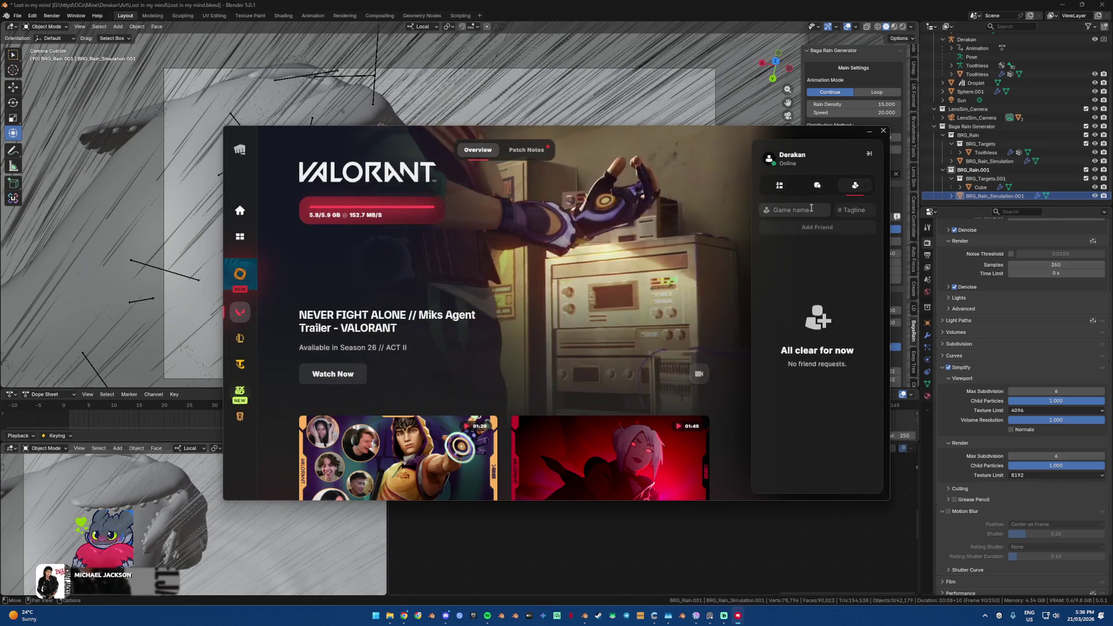
click(809, 210)
text(fred w)
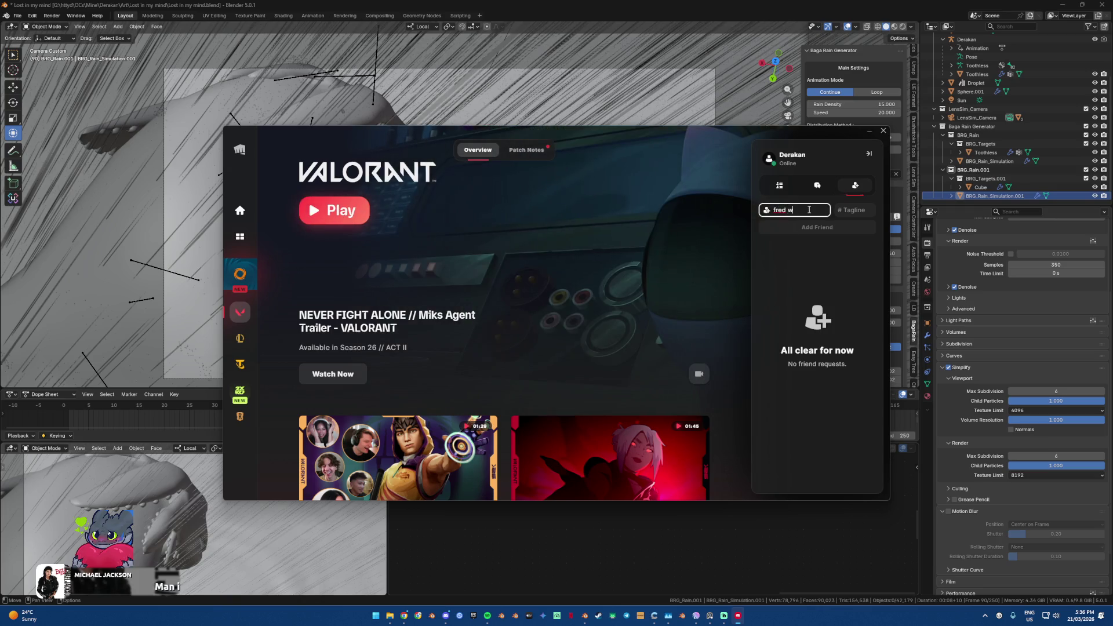
text(easley)
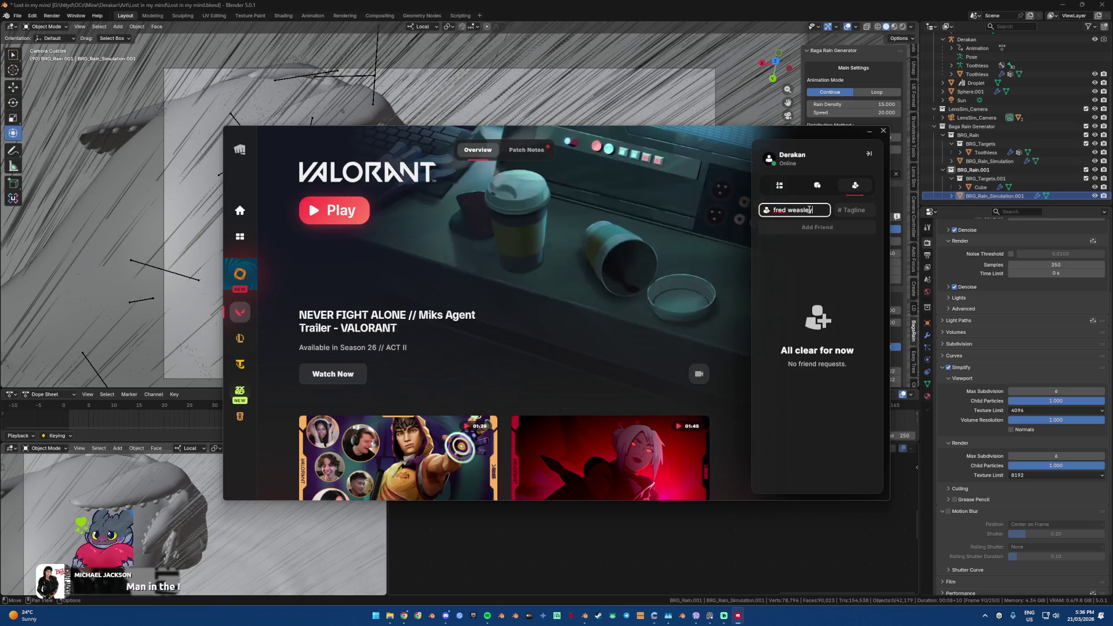
click(853, 210)
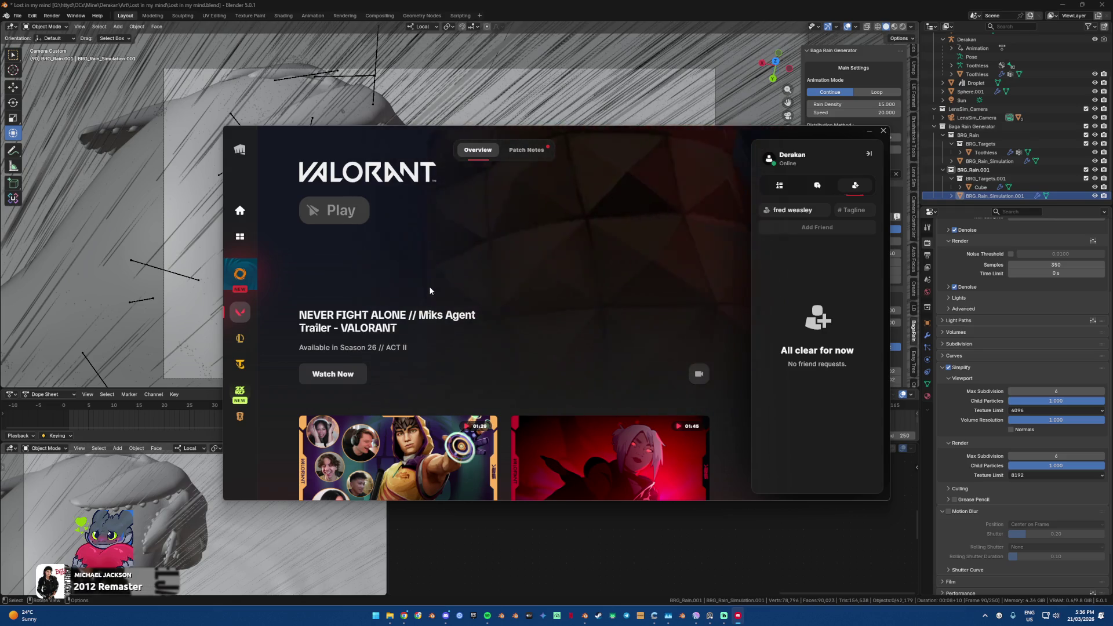
click(669, 619)
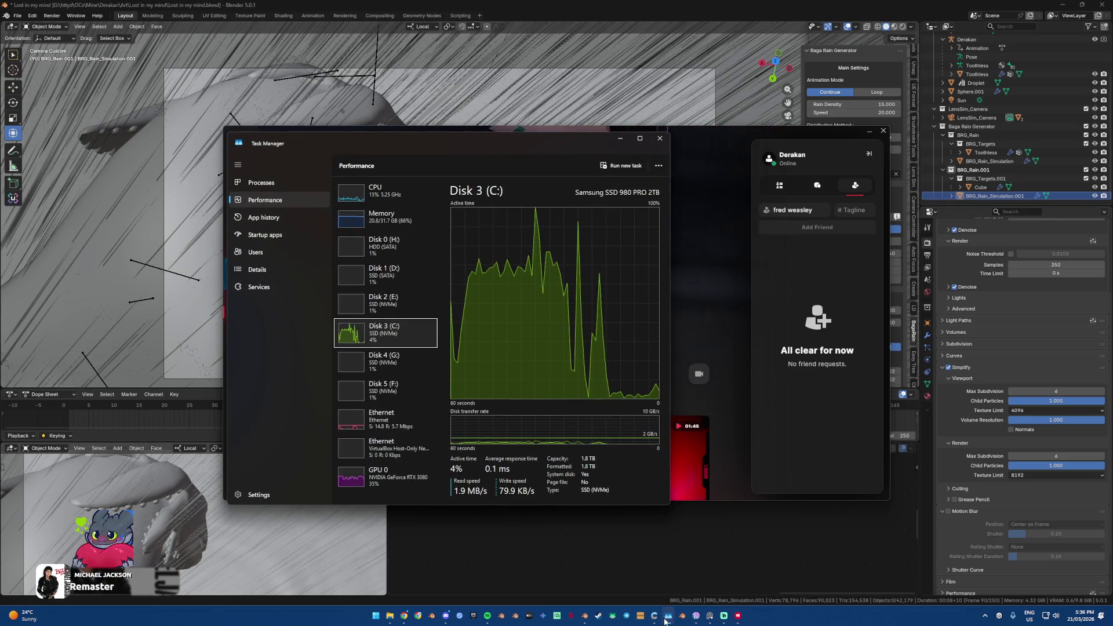
click(665, 620)
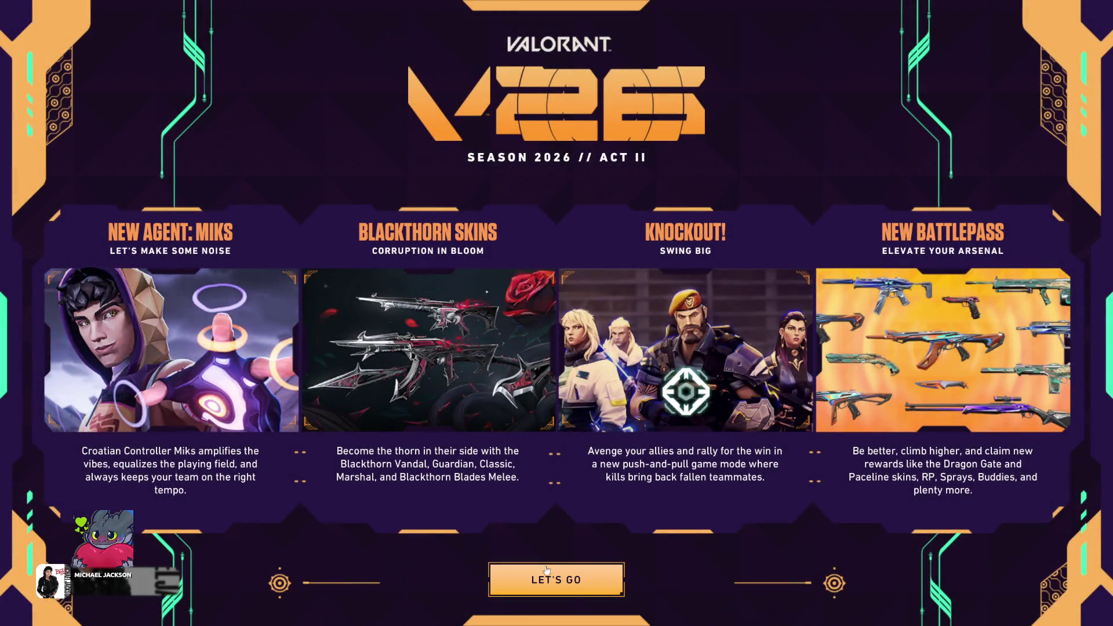
Step: Dismiss the Season 2026 // Act II announcement with LET'S GO
click(547, 582)
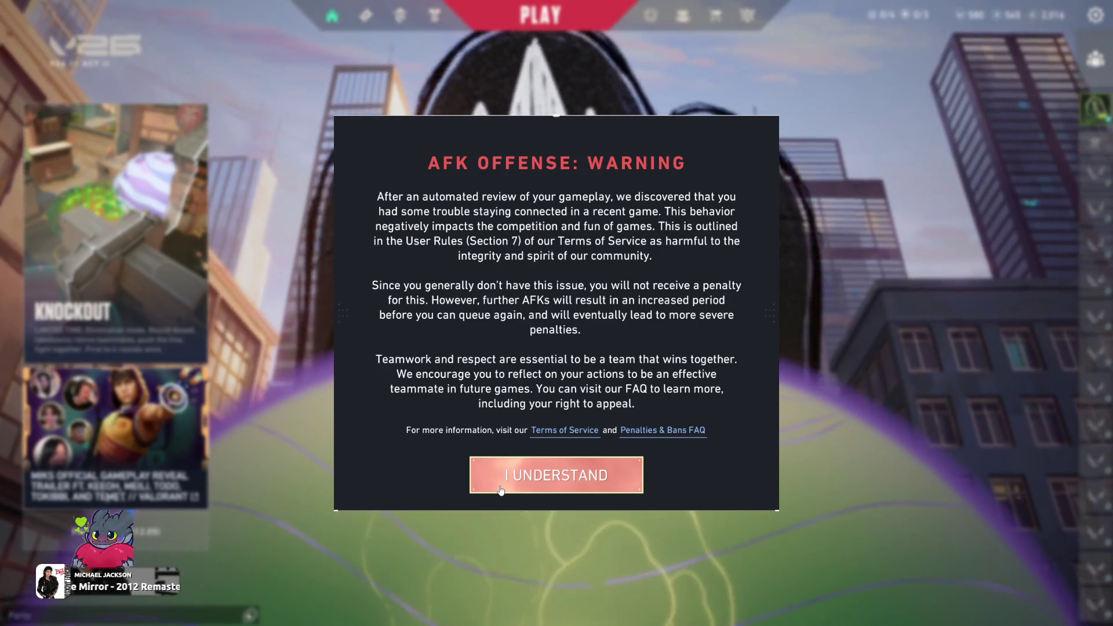
Step: Acknowledge the AFK offense warning and open the featured Blackthorn bundle in the Store
click(488, 485)
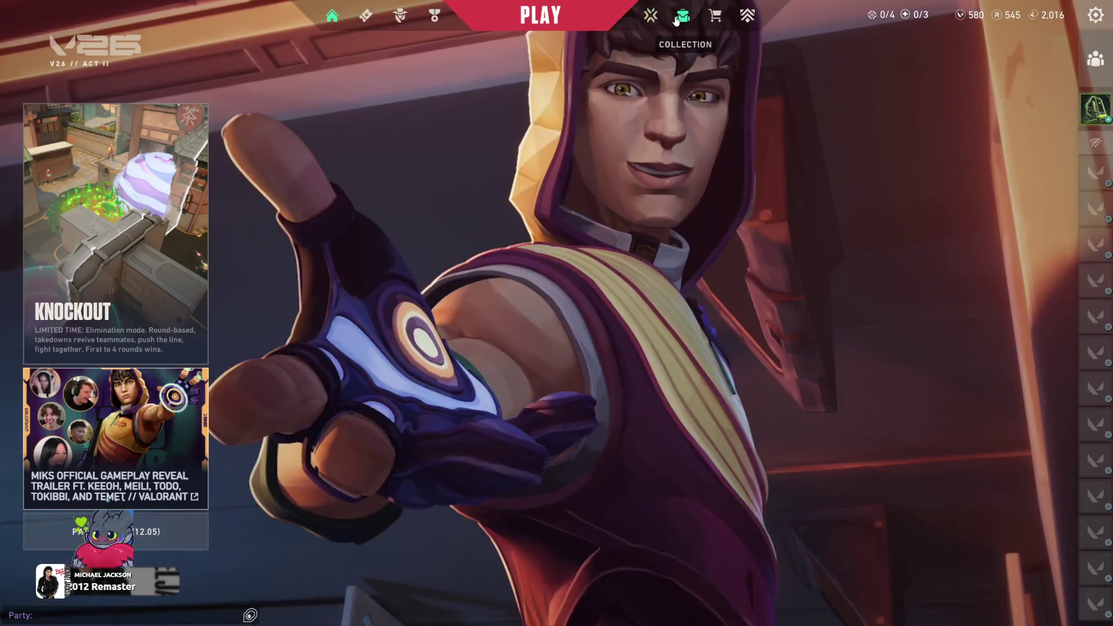
click(681, 20)
click(705, 23)
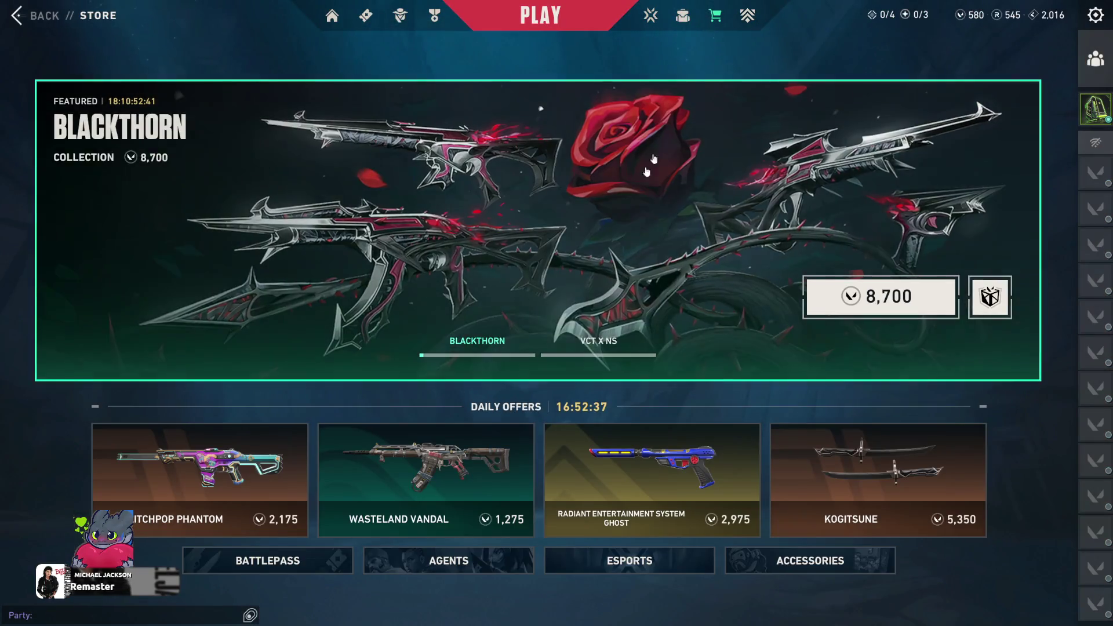
click(634, 183)
Step: Browse the Blackthorn bundle's Guardian, buddy and player card previews
scroll(606, 513, down, 1)
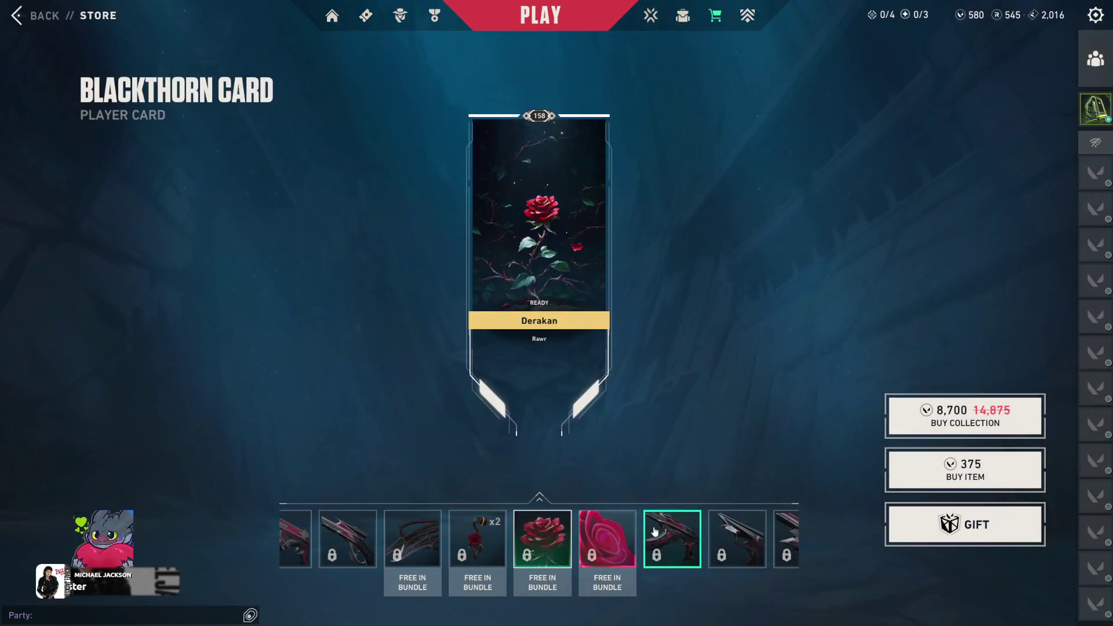
scroll(592, 522, down, 2)
scroll(580, 527, up, 1)
scroll(569, 532, down, 1)
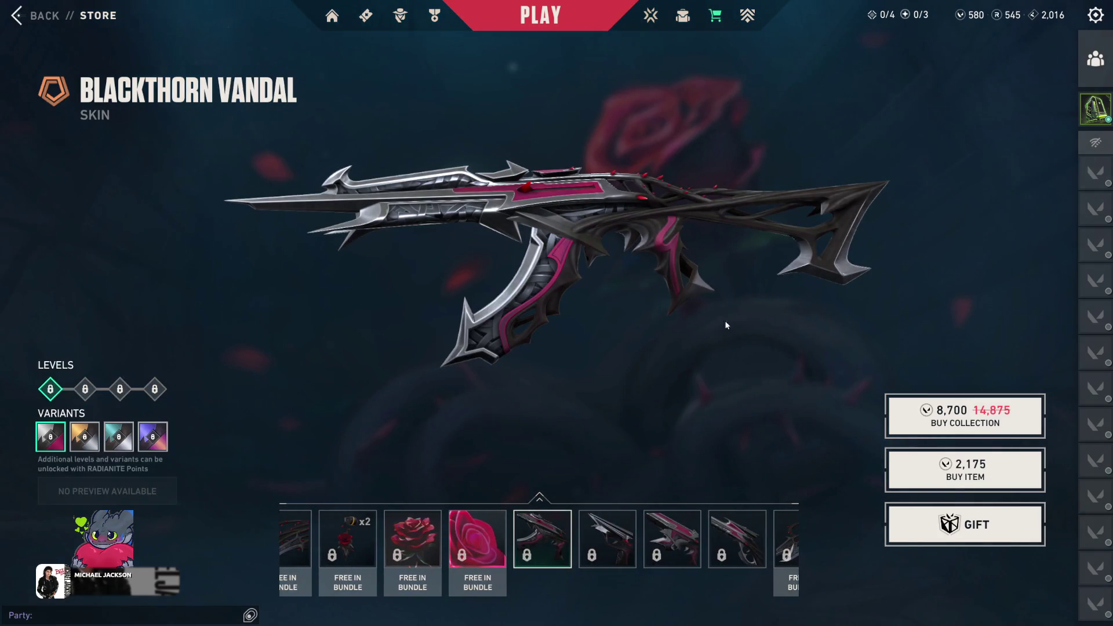
click(646, 551)
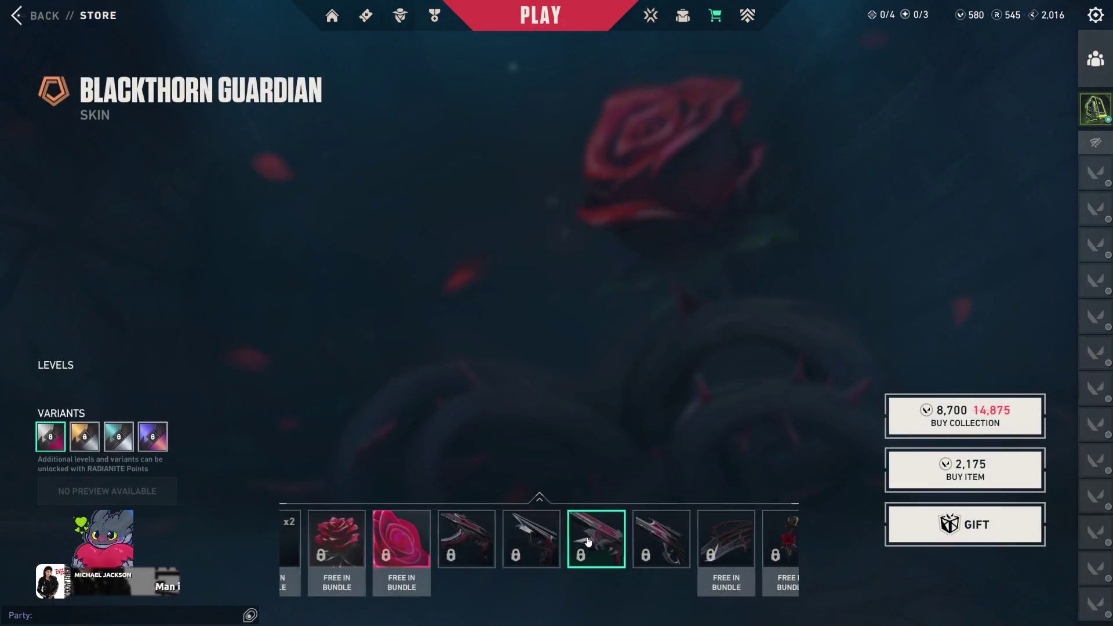
scroll(589, 542, down, 1)
click(588, 542)
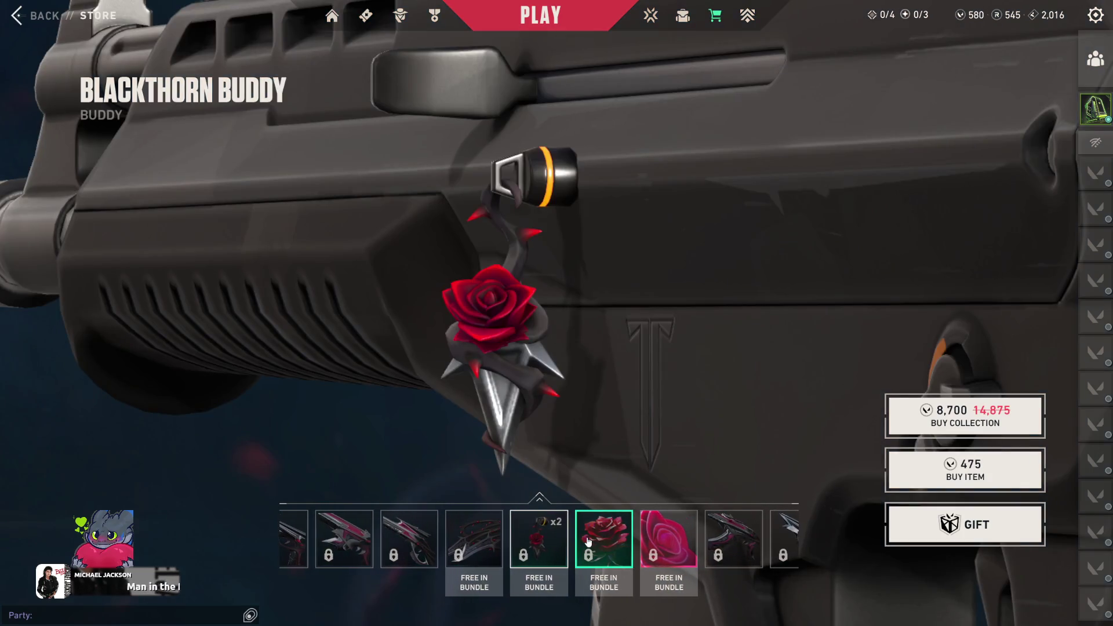
click(588, 542)
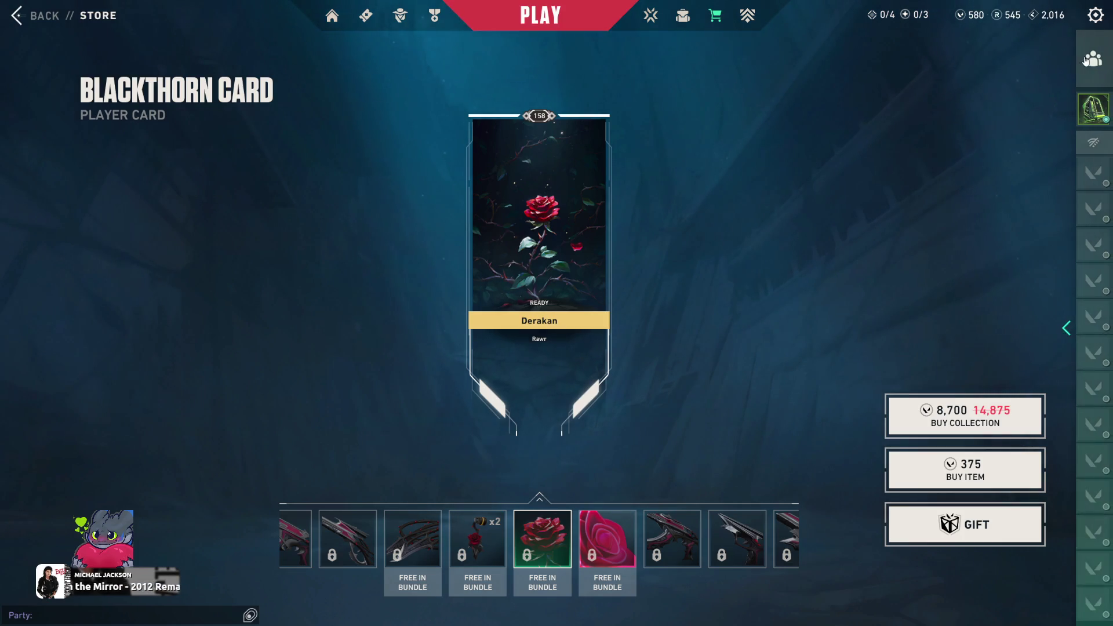
click(681, 16)
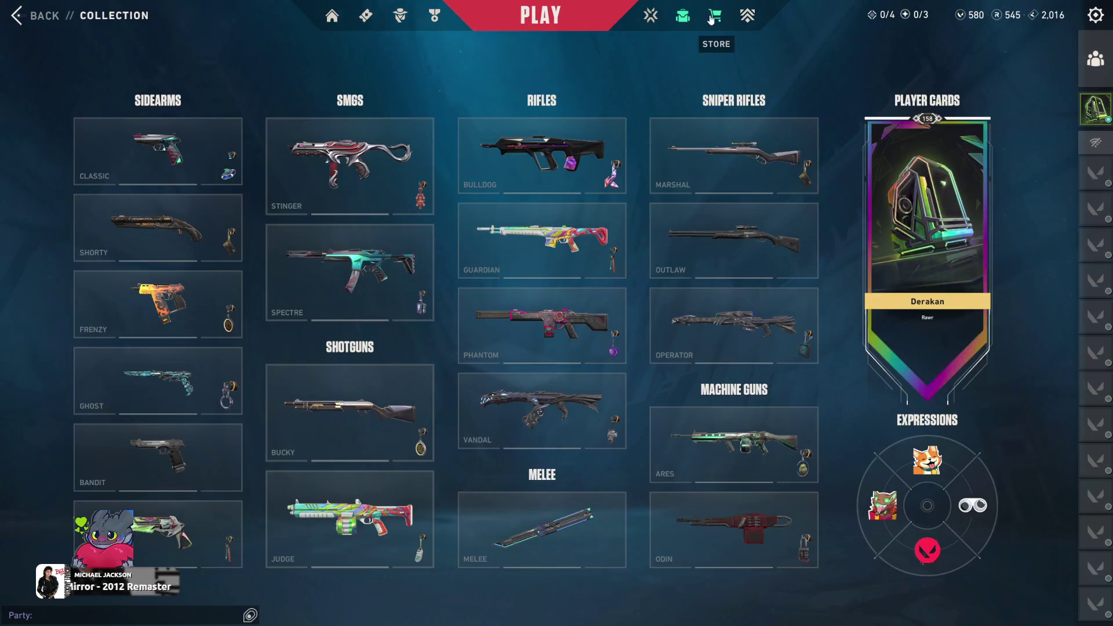
Step: Visit Esports, then inspect and rotate the owned dragon Vandal skin in the Collection
click(715, 17)
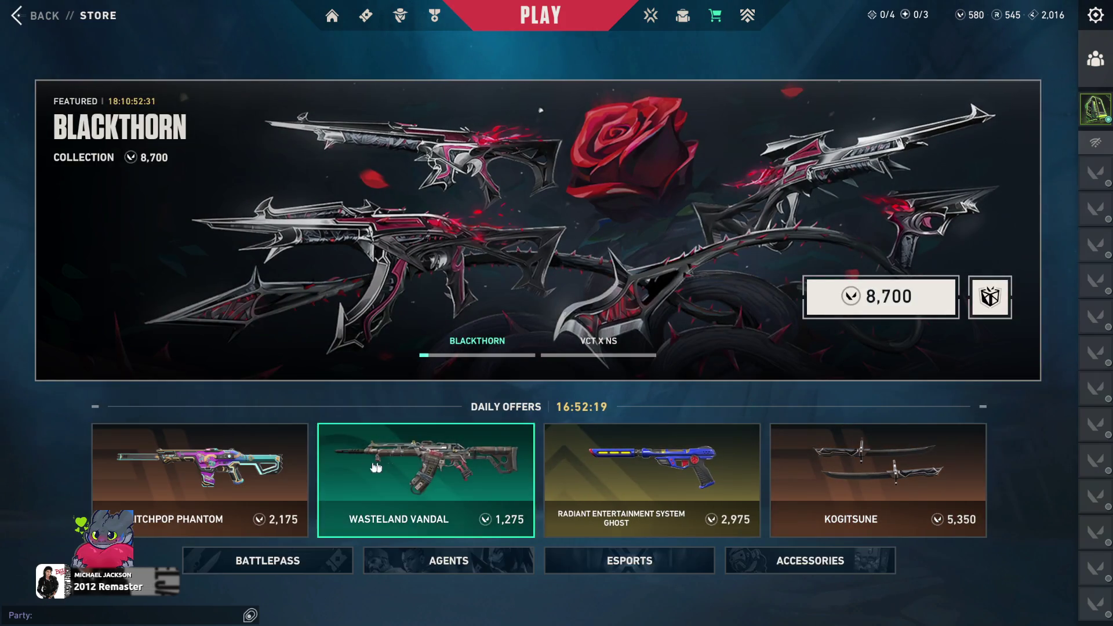
click(656, 23)
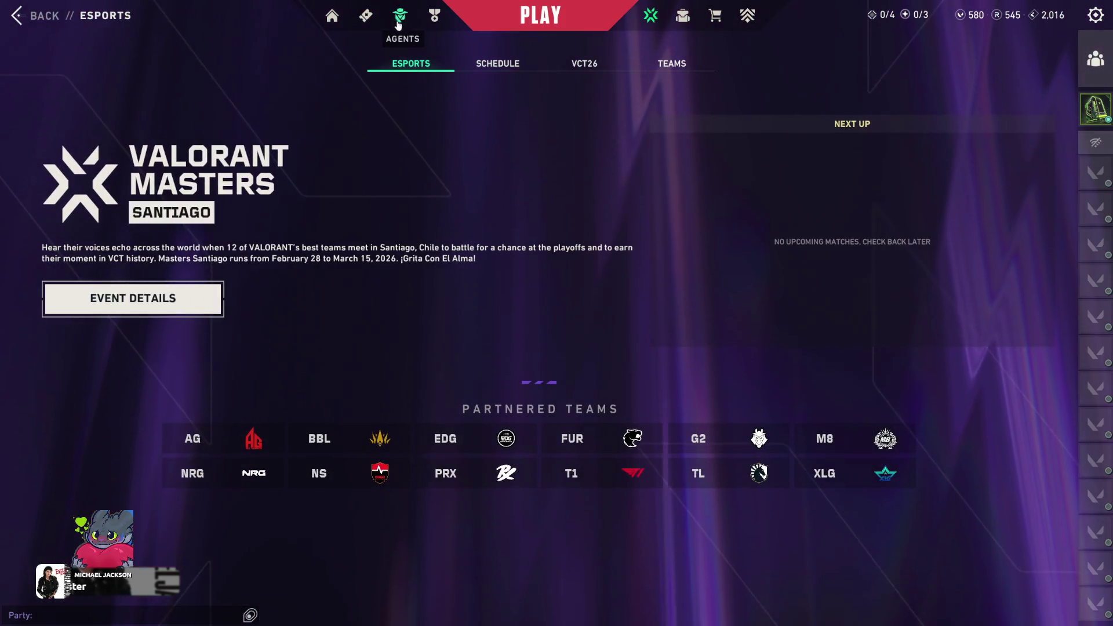
click(680, 25)
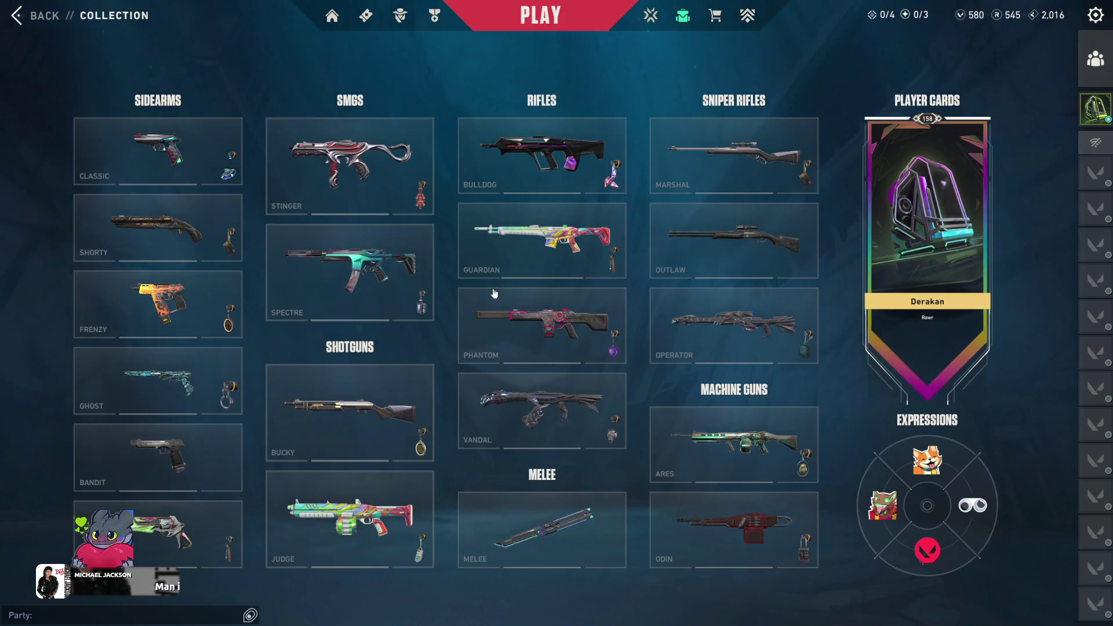
click(502, 408)
click(495, 348)
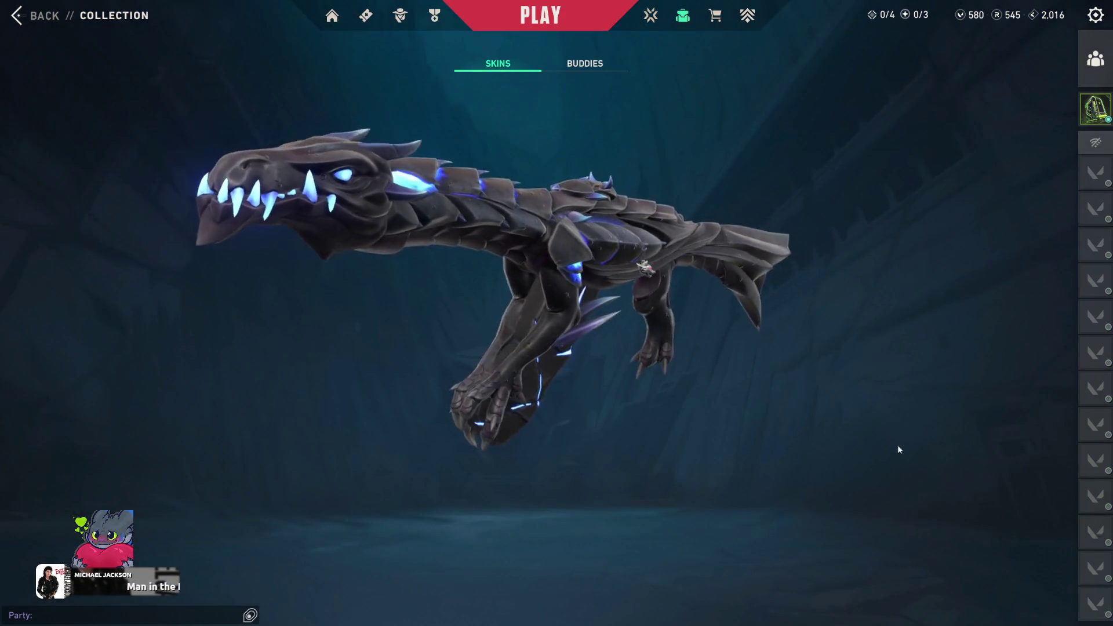
drag(613, 420, 521, 399)
click(684, 22)
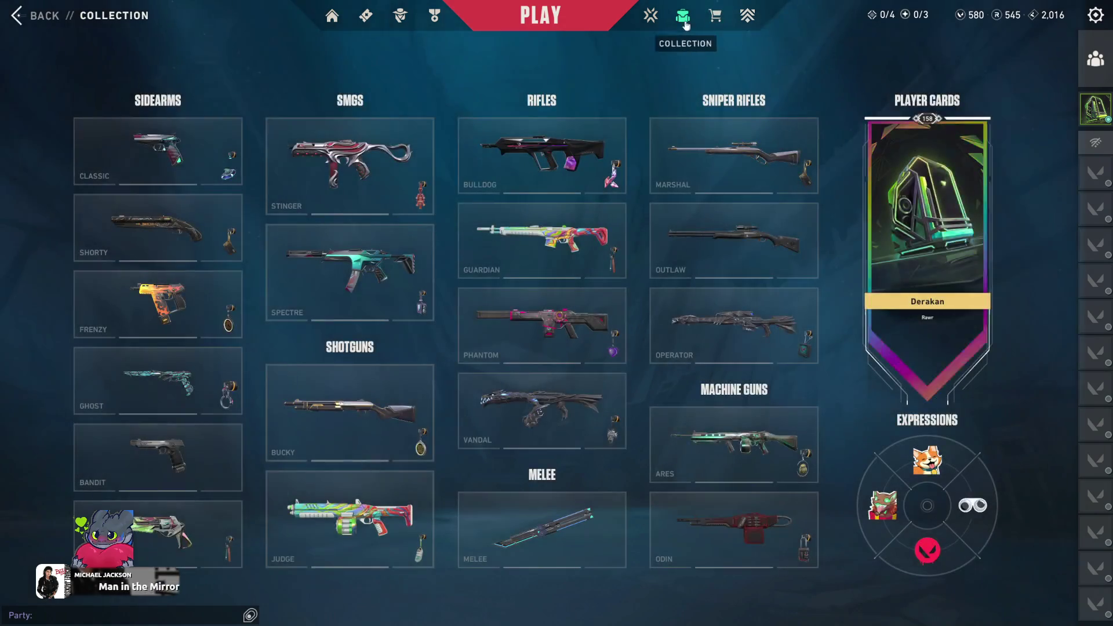
Step: Watch the Blackthorn Blades Level 2 preview, then bring up the Practice mode choices
click(710, 16)
click(579, 174)
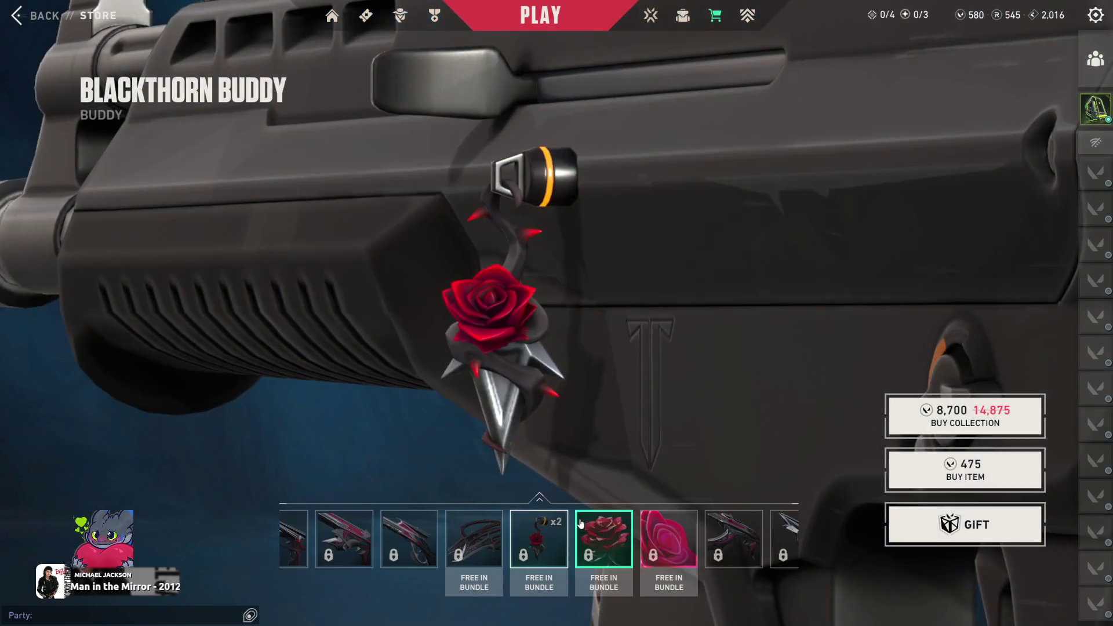
click(487, 539)
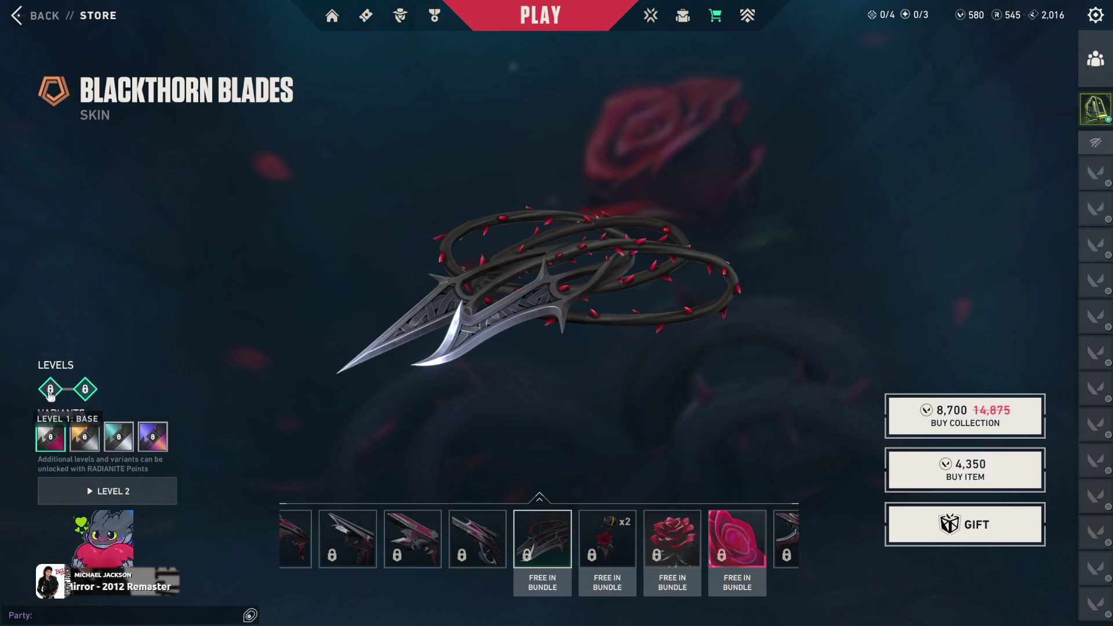
click(101, 498)
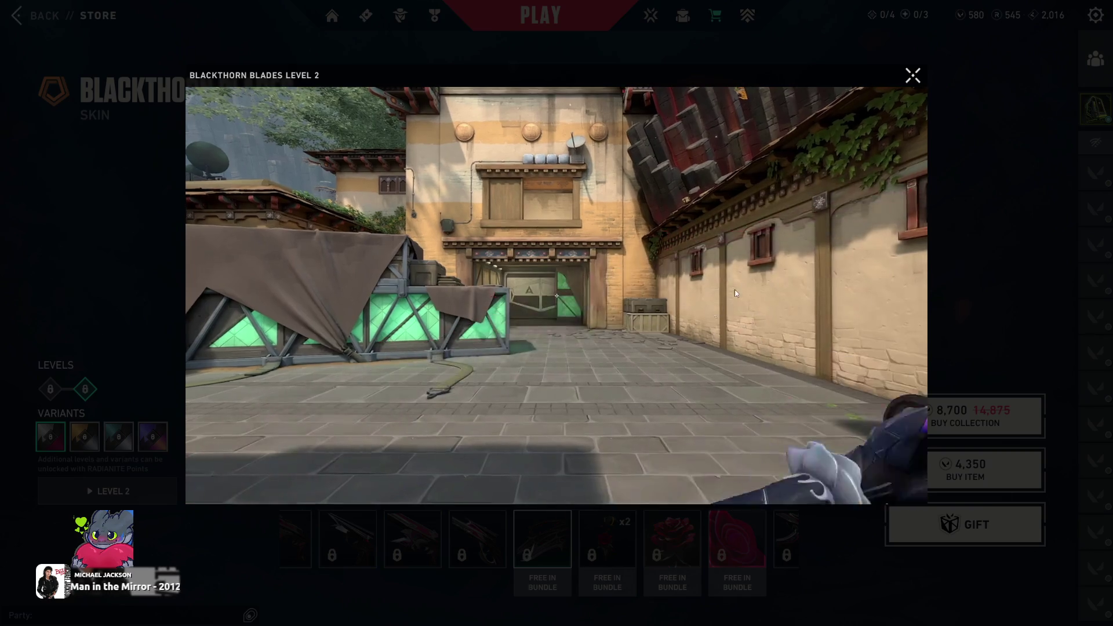
click(911, 81)
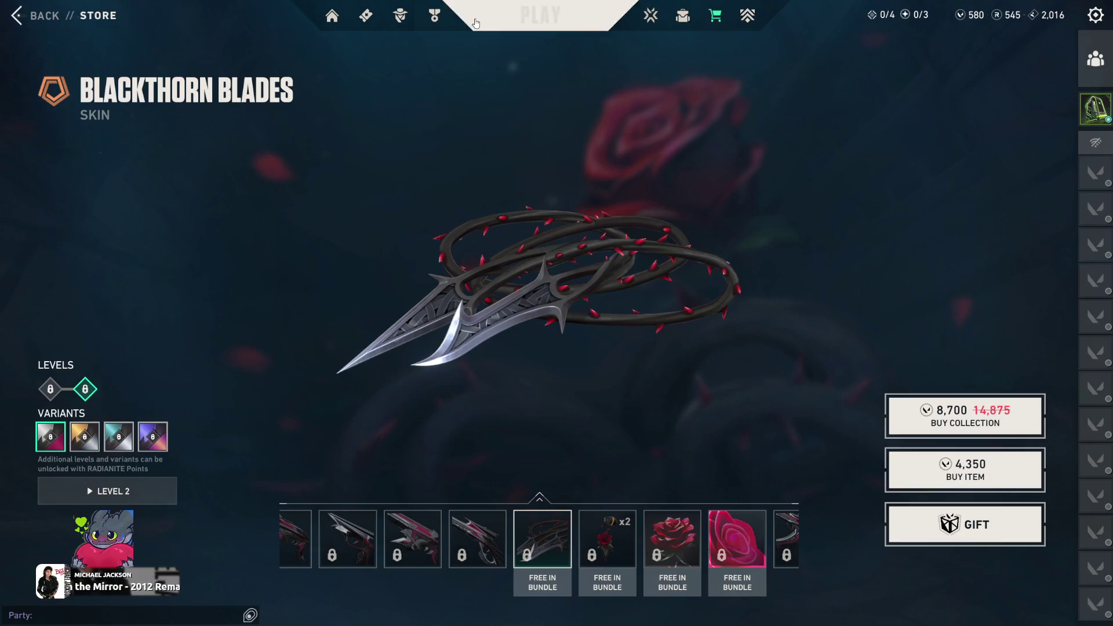
click(540, 14)
click(375, 566)
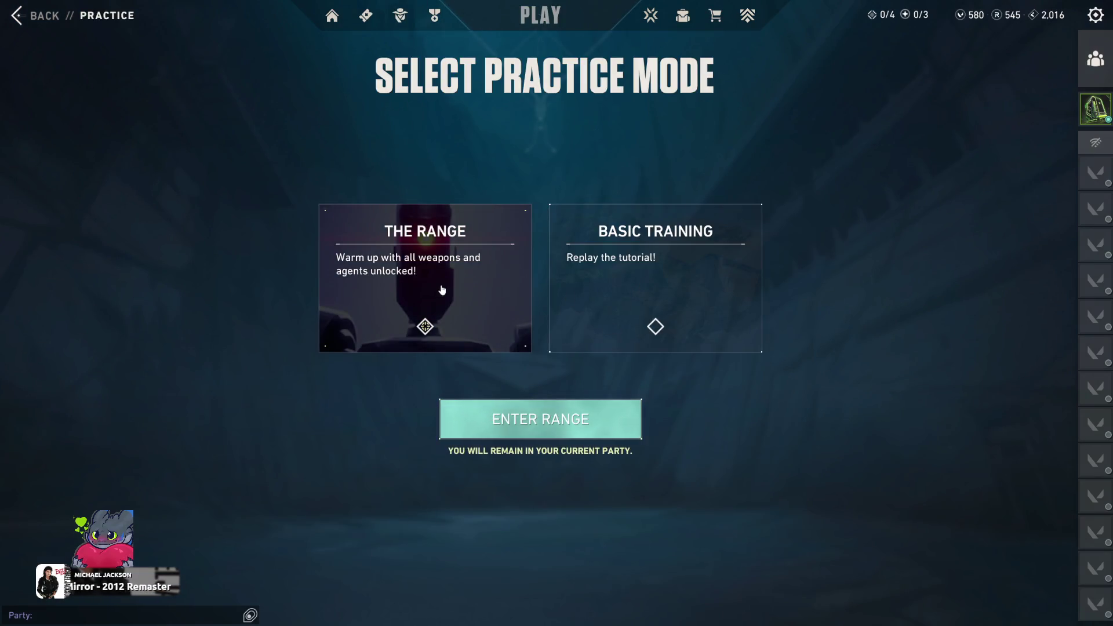
Step: Enter The Range and pick Phoenix as the agent to play
click(533, 428)
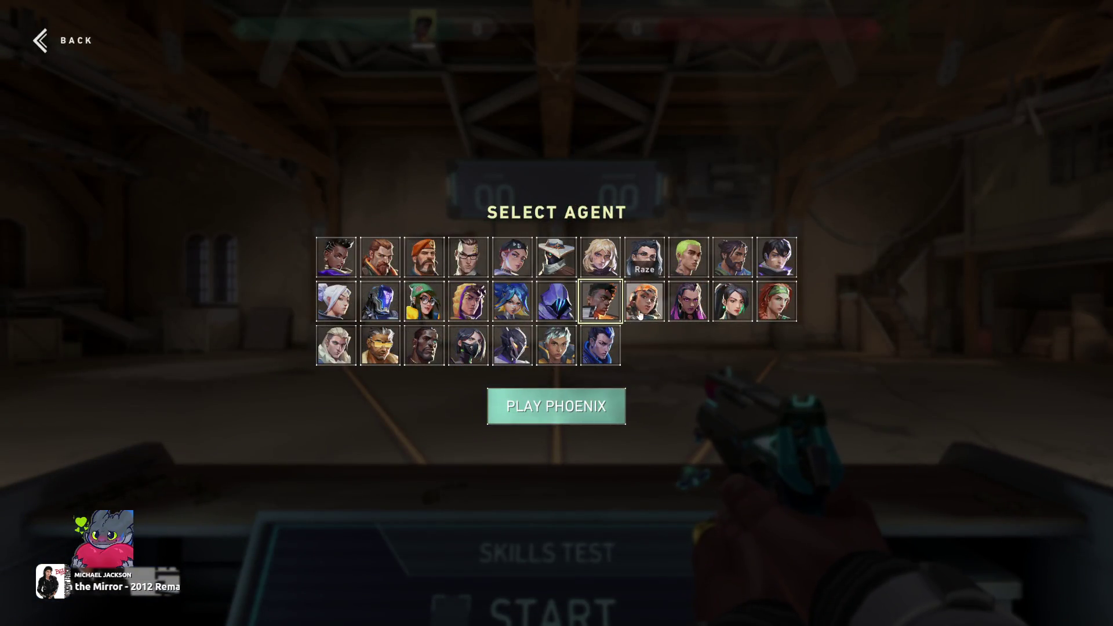
double_click(640, 313)
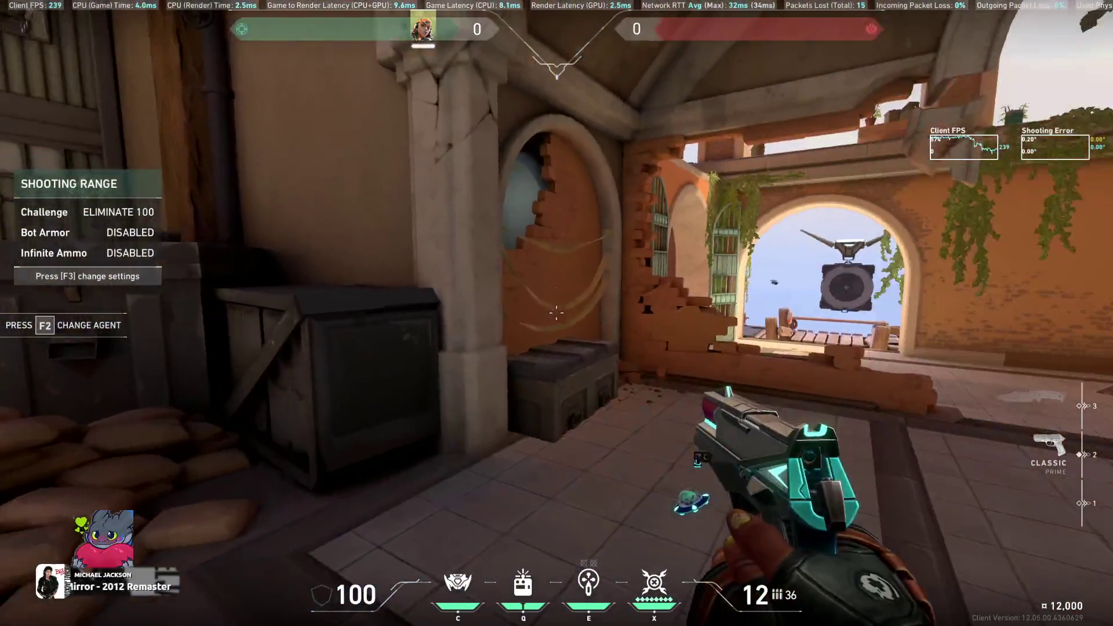
Step: Walk into the courtyard inspecting the knife, then open and close agent selection
key(3)
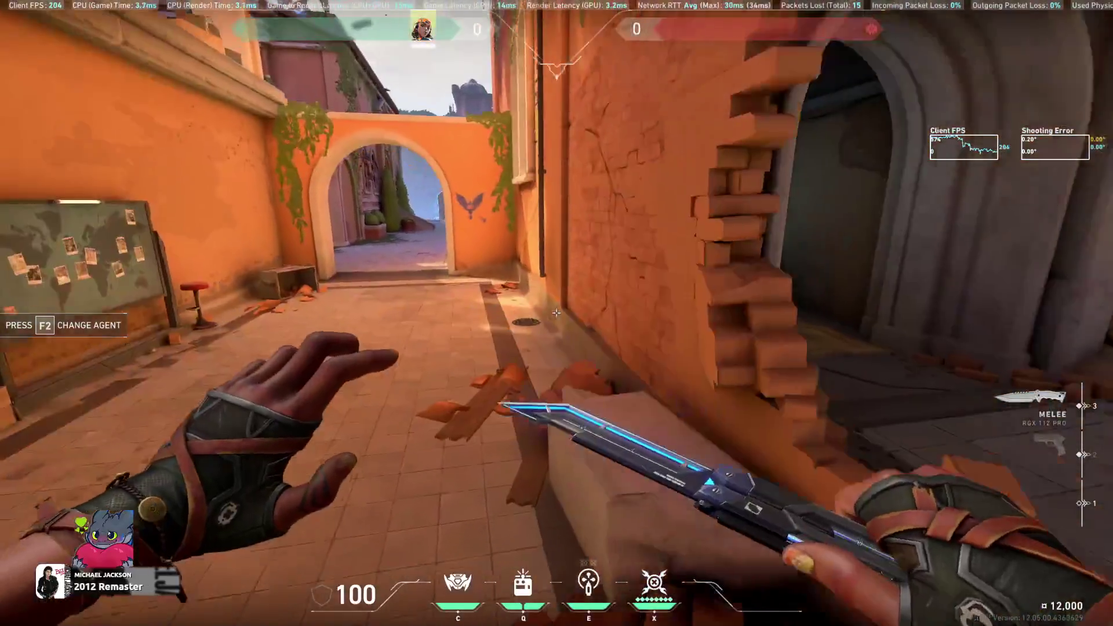
key(w)
key(y)
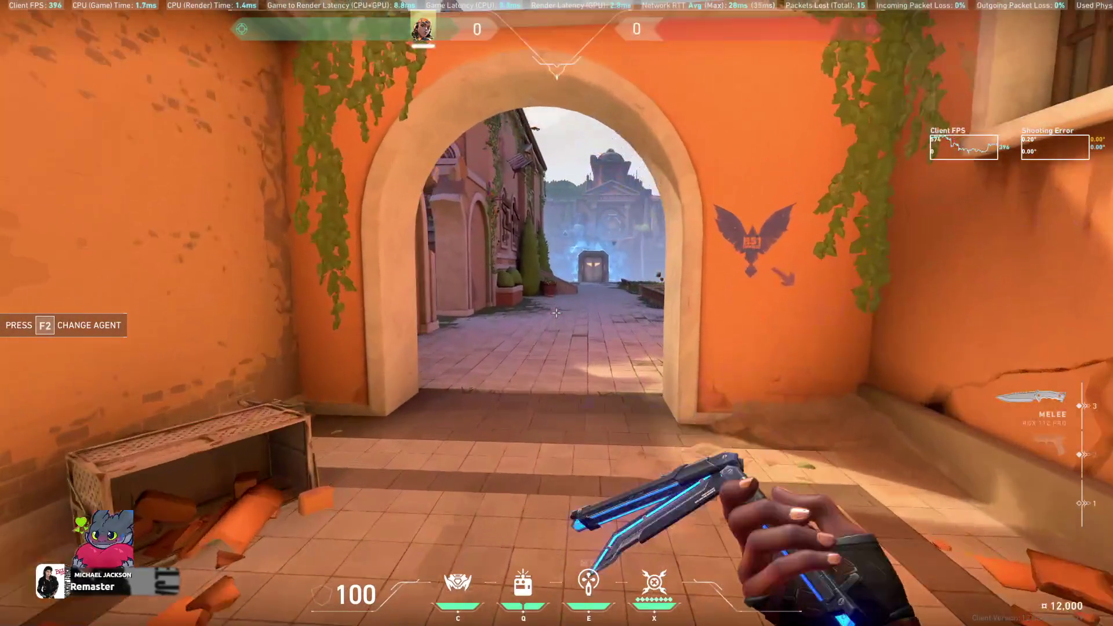
key(w)
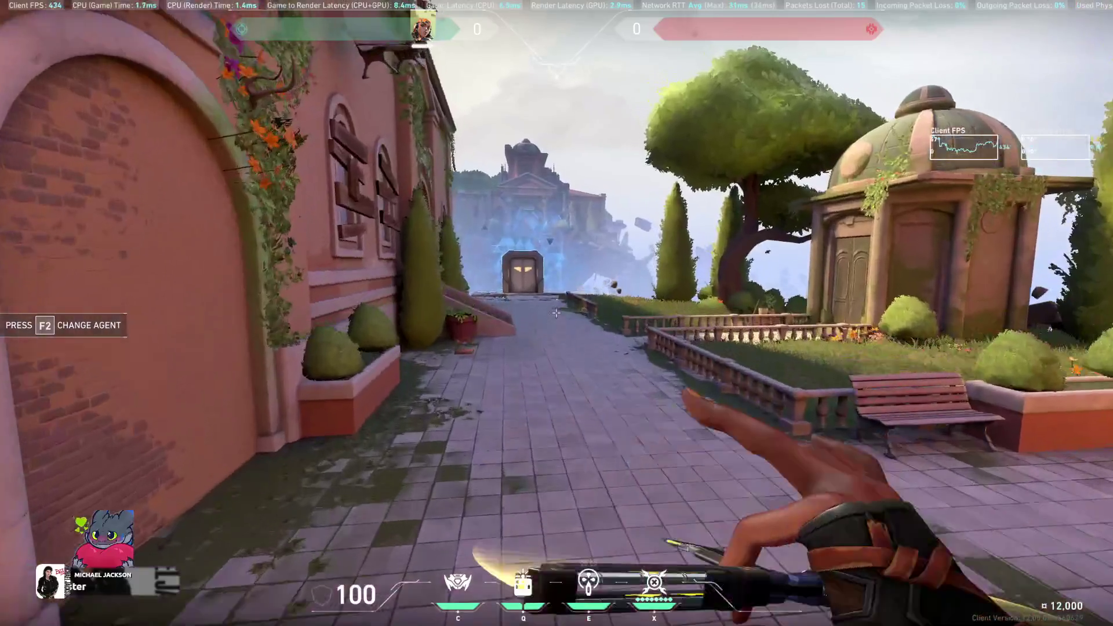
key(F2)
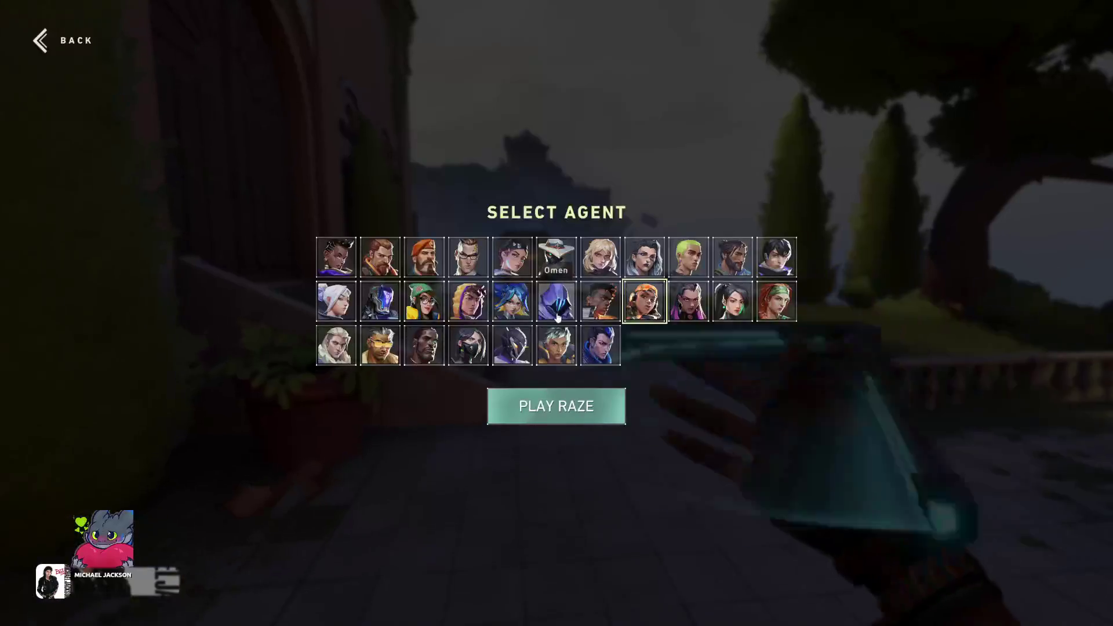
key(Escape)
Step: Buy the Vandal, then the Phantom, and inspect the Phantom skin
key(b)
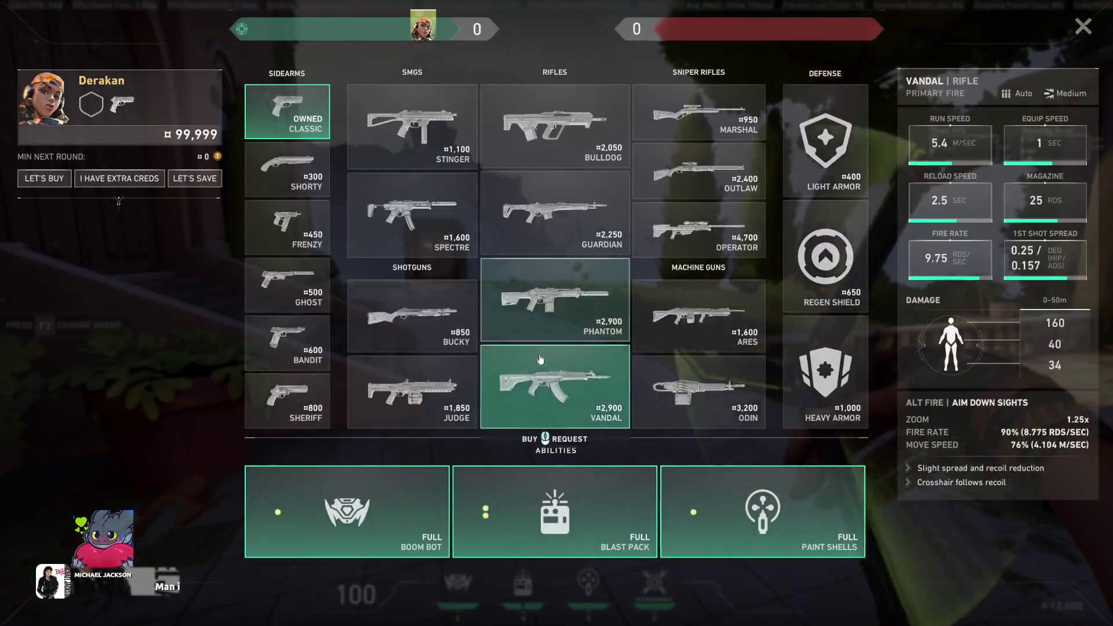
click(539, 359)
key(b)
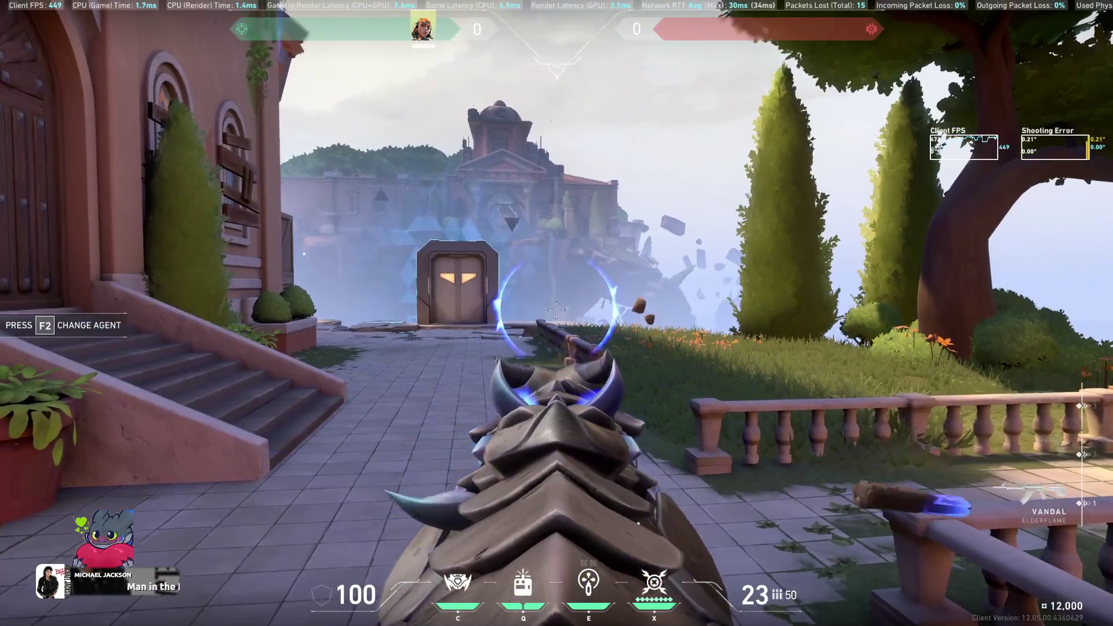
key(3)
key(b)
click(565, 298)
key(b)
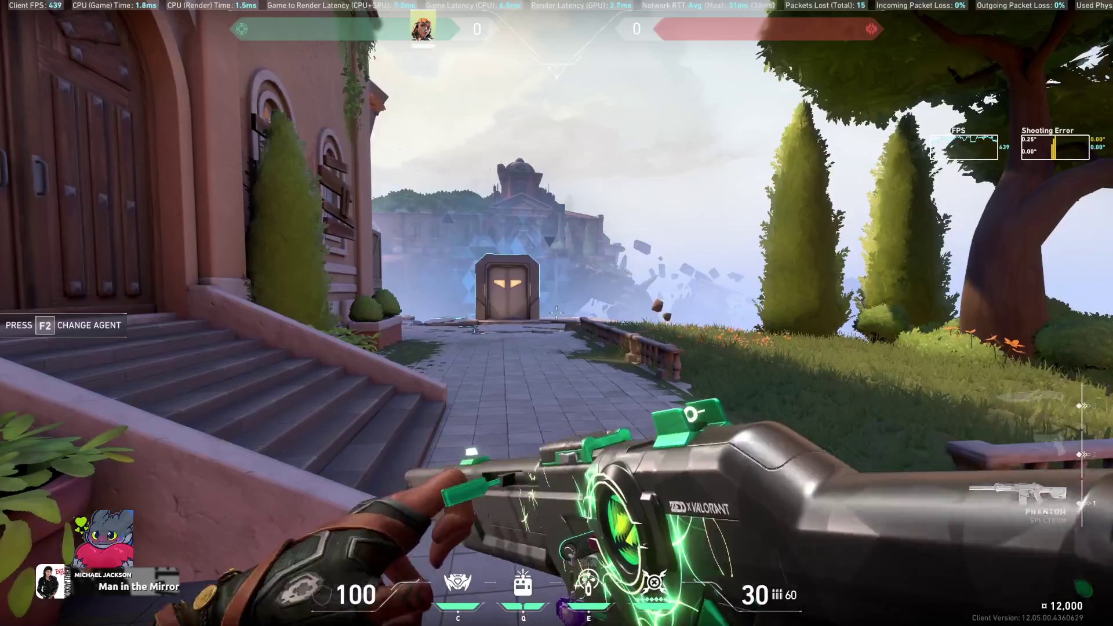
key(y)
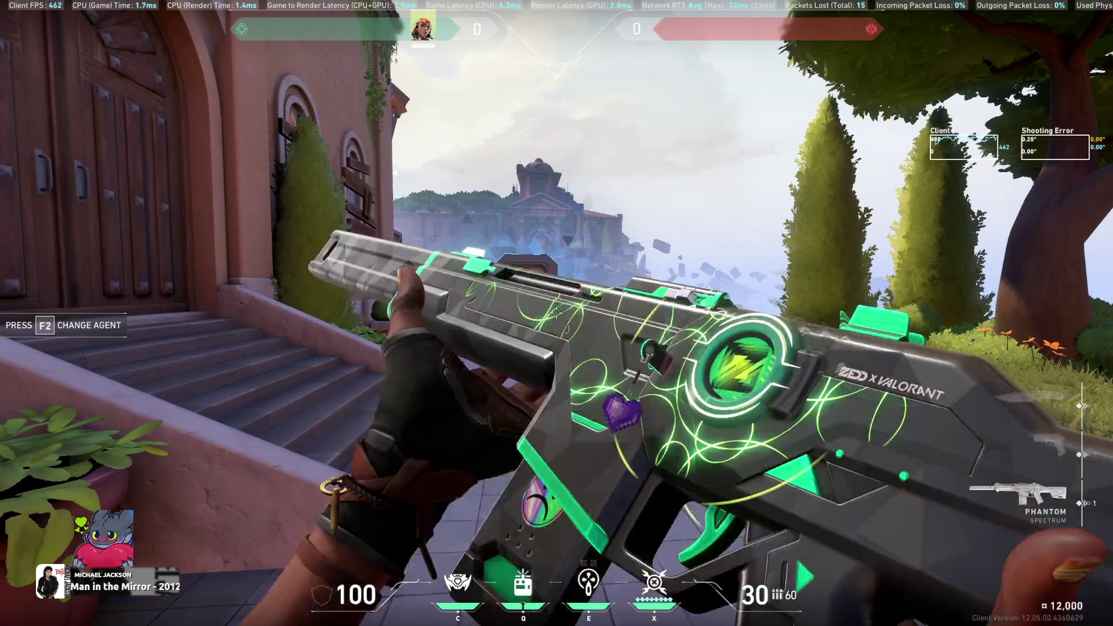
key(Escape)
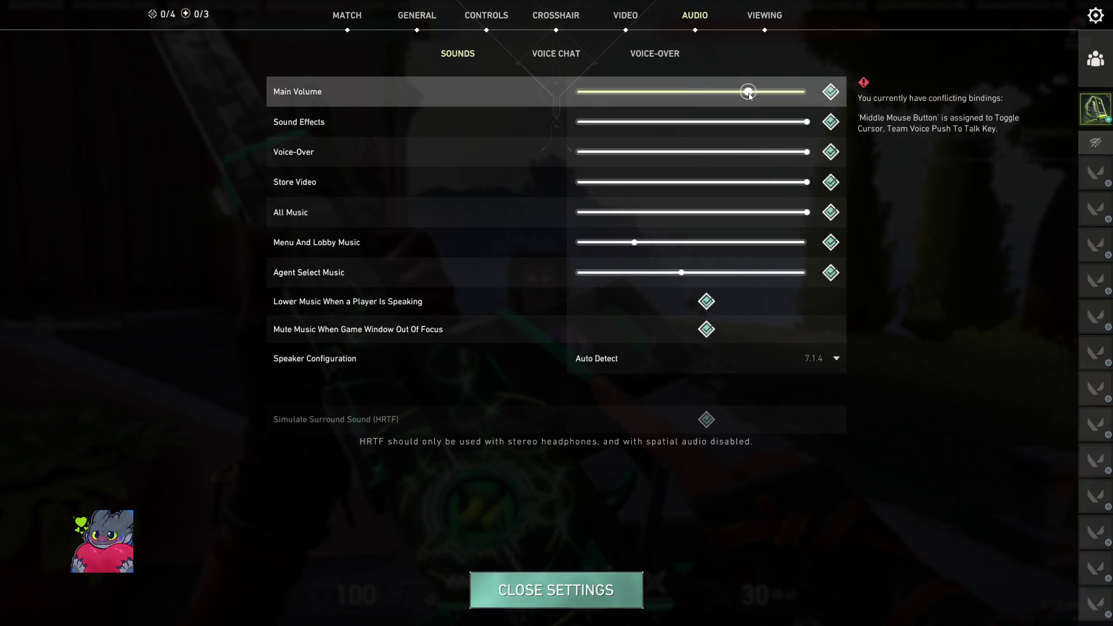
key(Escape)
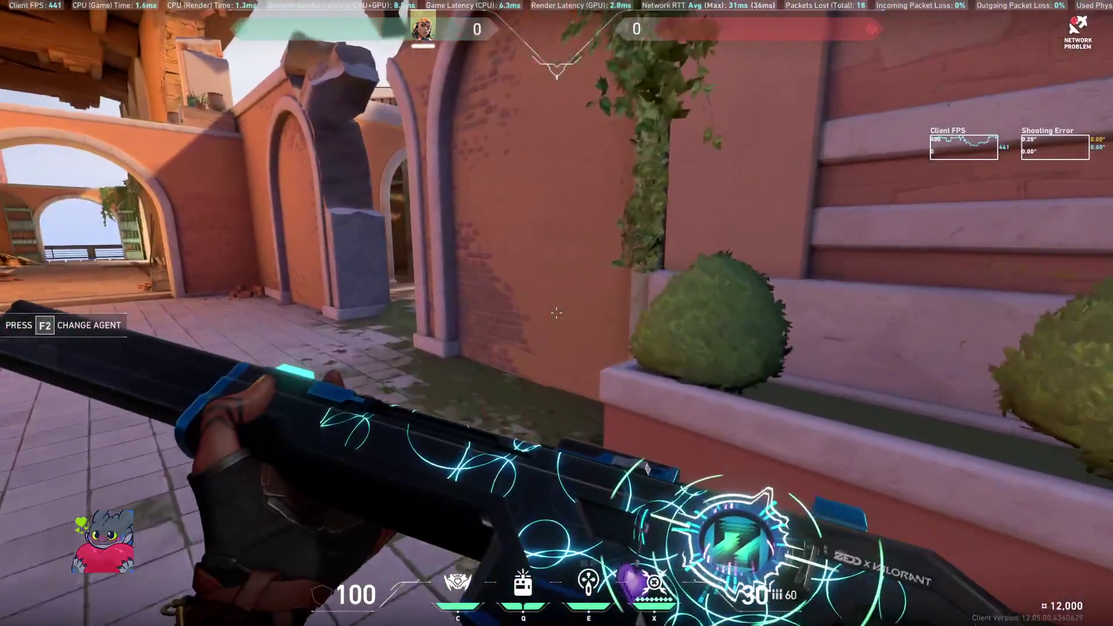
key(y)
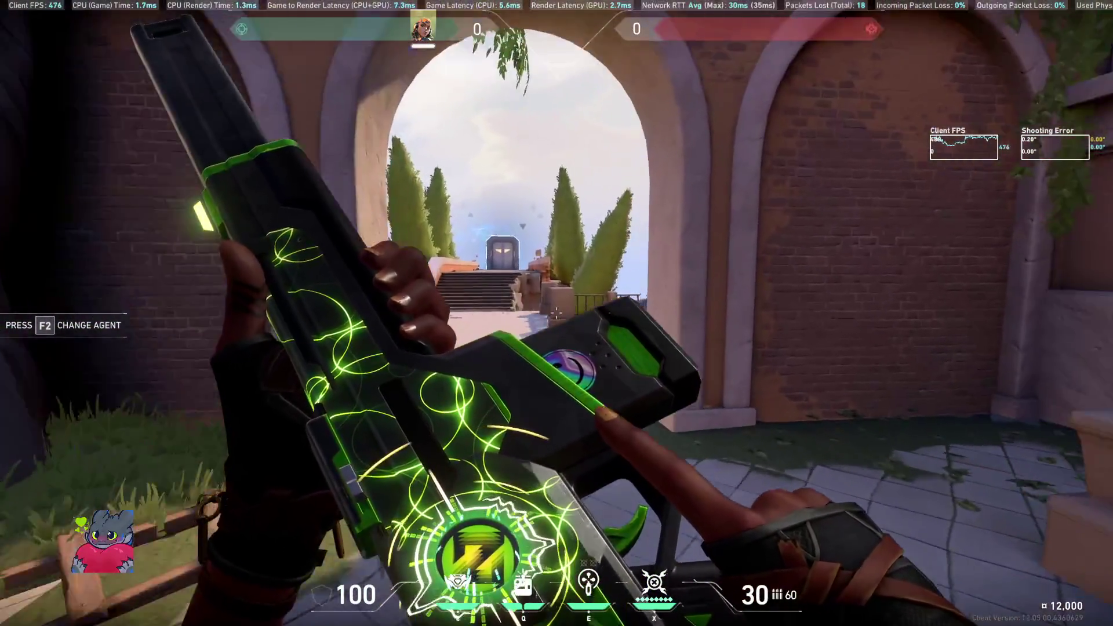
Step: Buy the Operator sniper rifle and fire one shot with it
key(b)
key(b)
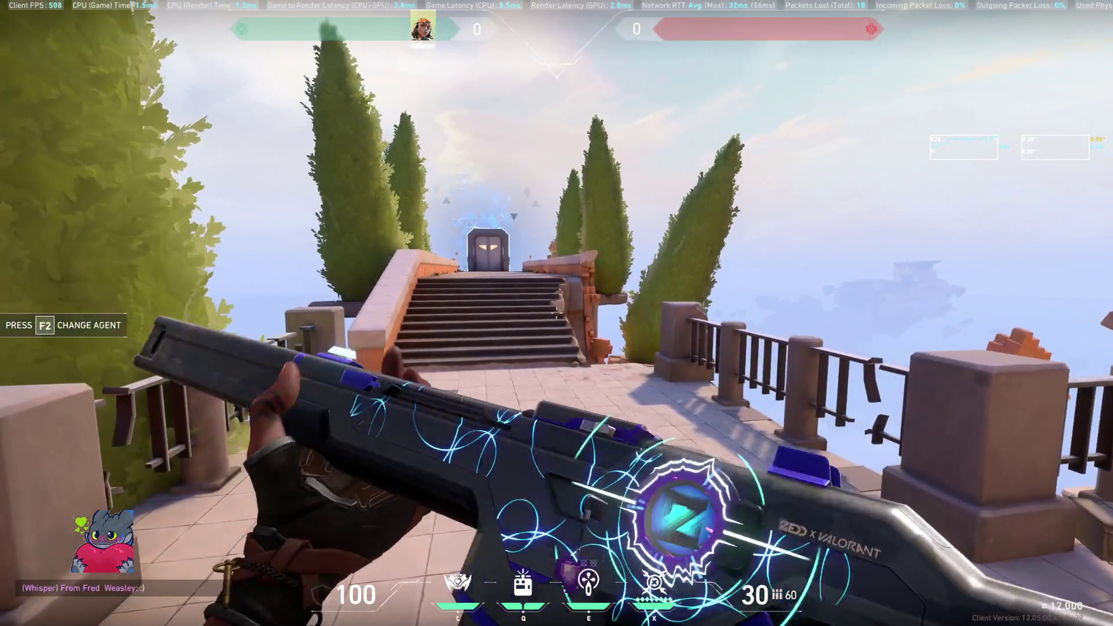
key(b)
click(746, 194)
key(b)
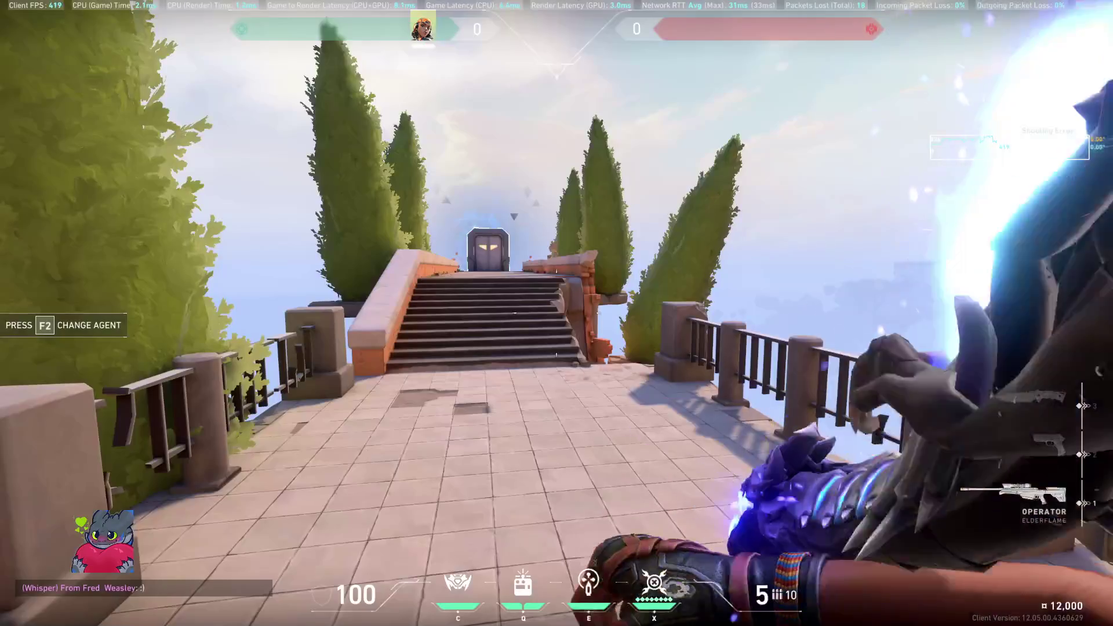
click(557, 313)
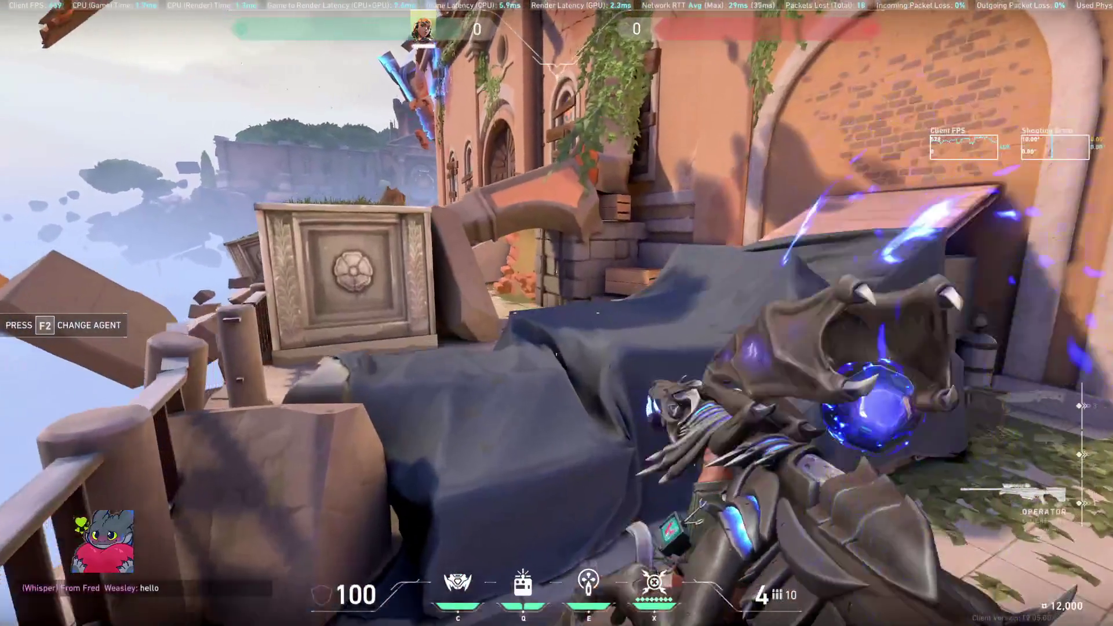
key(3)
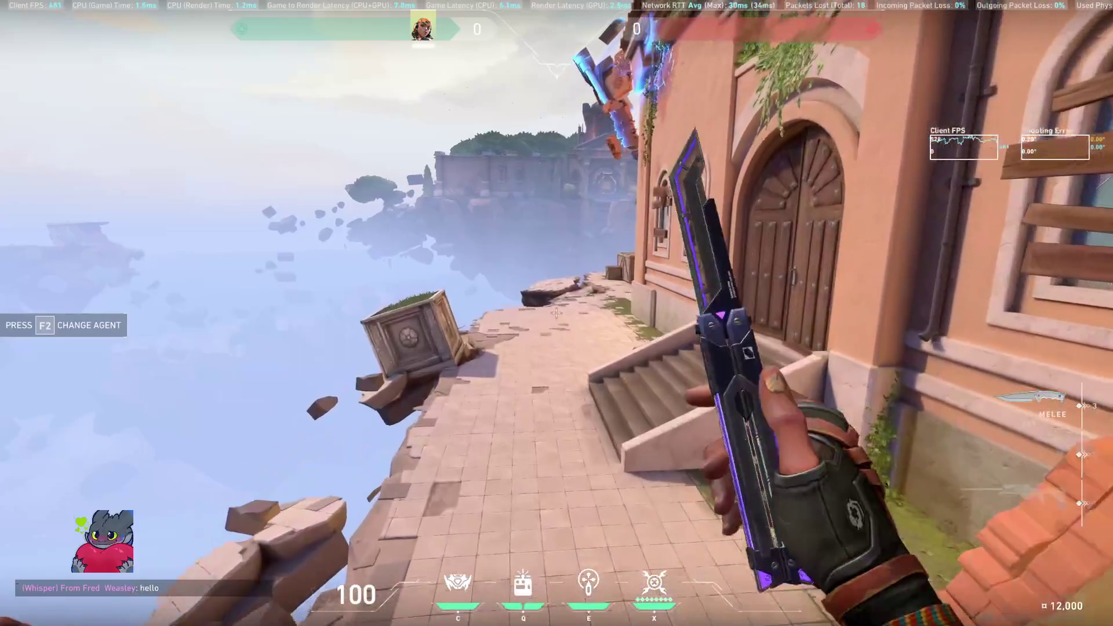
Step: Cast the Blast Pack several times, then scope in and out with the Operator
key(q)
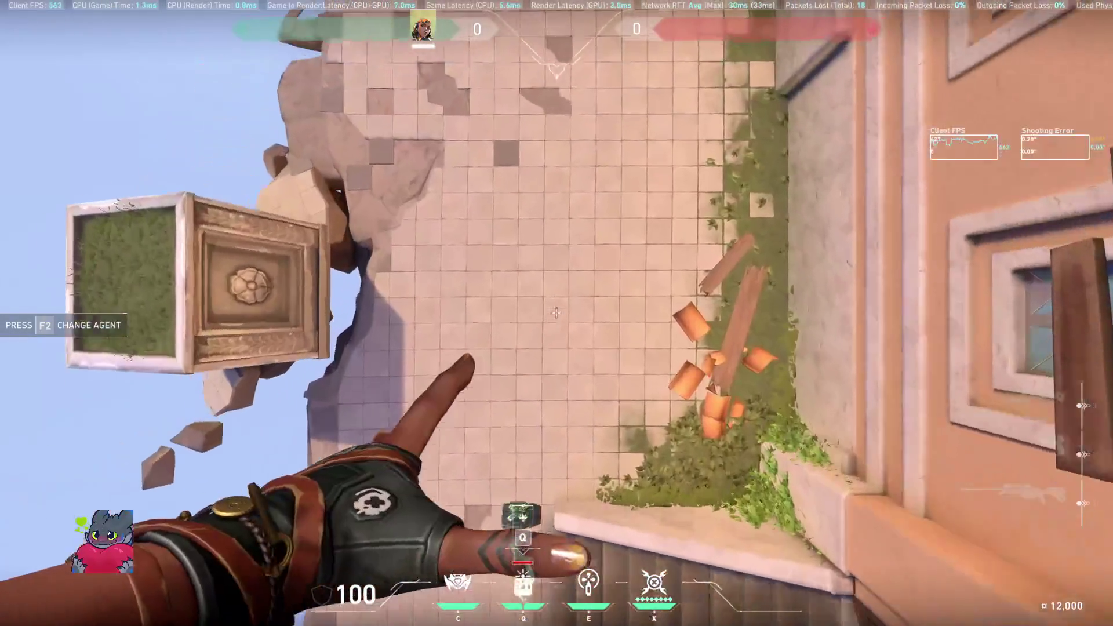
key(q)
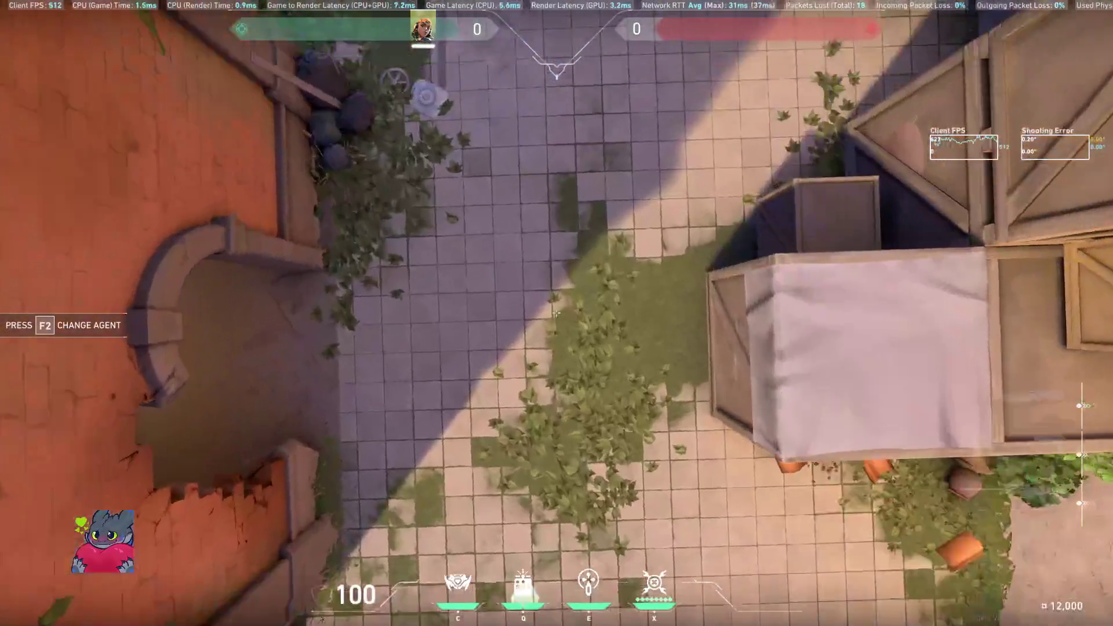
click(556, 313)
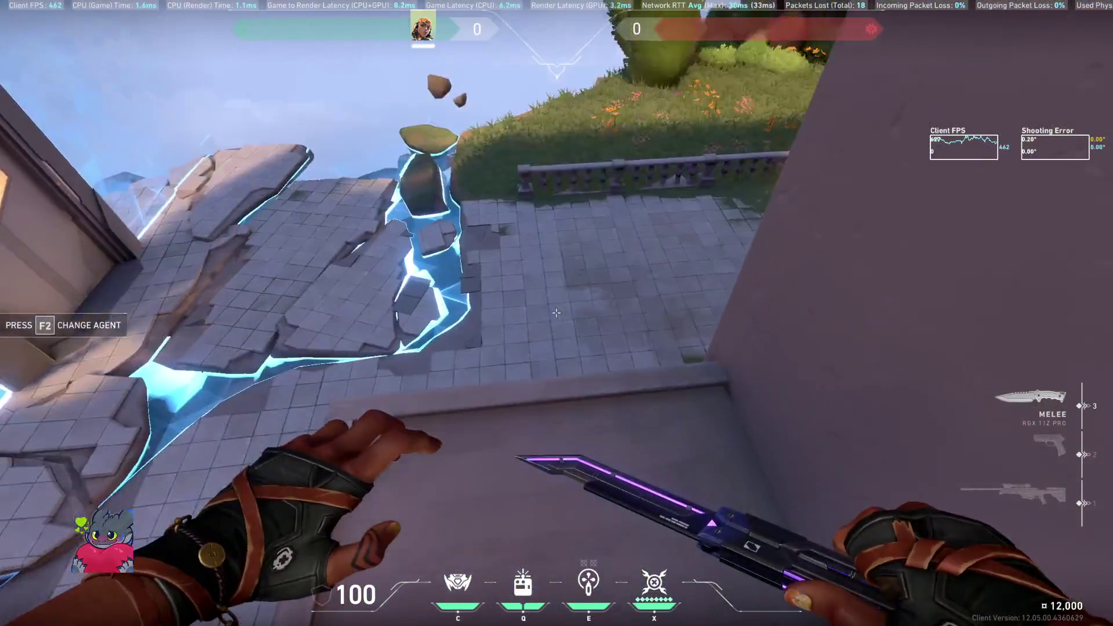
key(q)
click(557, 313)
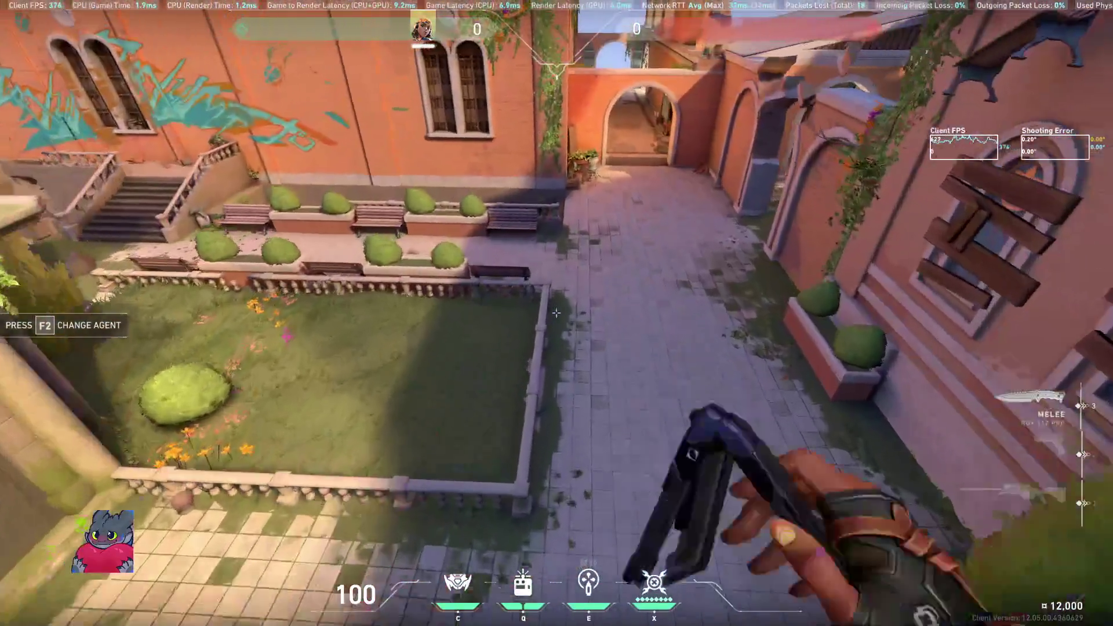
key(q)
click(557, 313)
key(q)
click(557, 313)
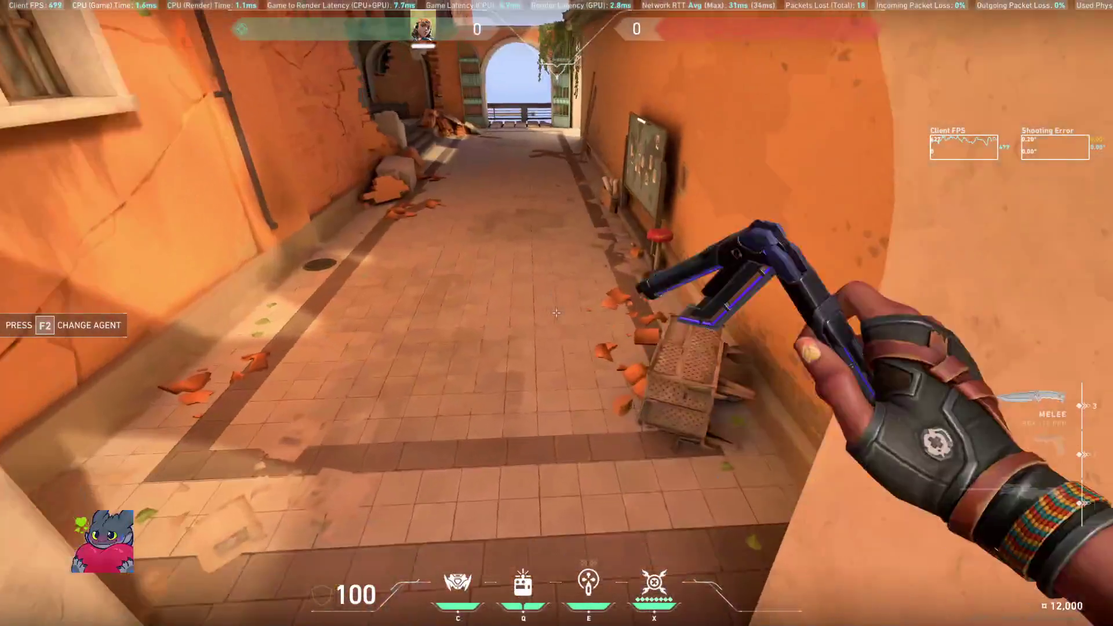
key(1)
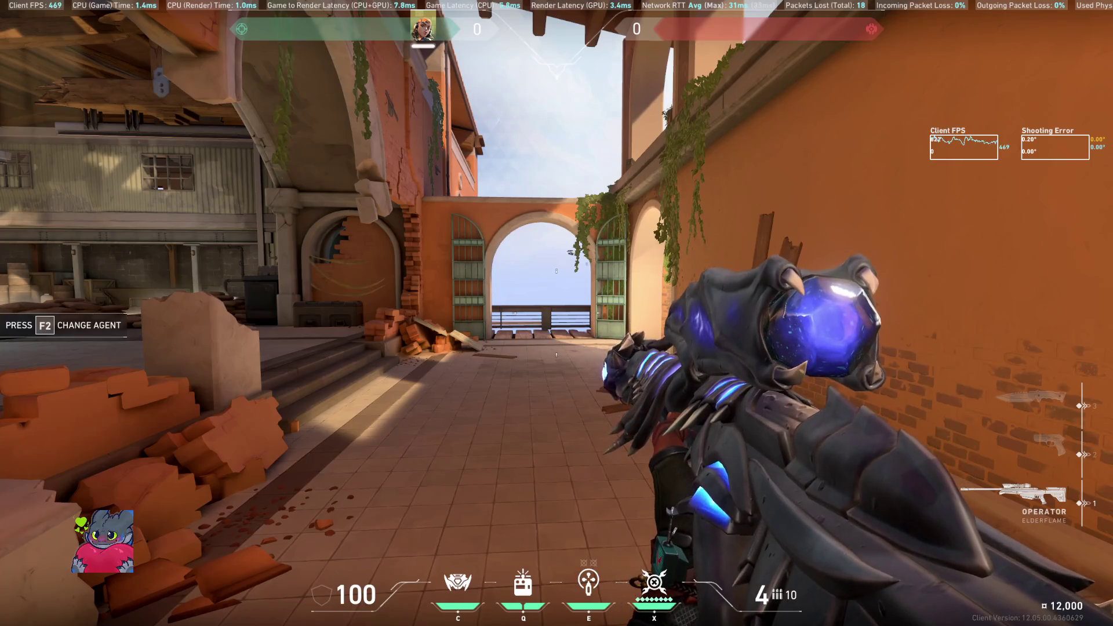
right_click(557, 313)
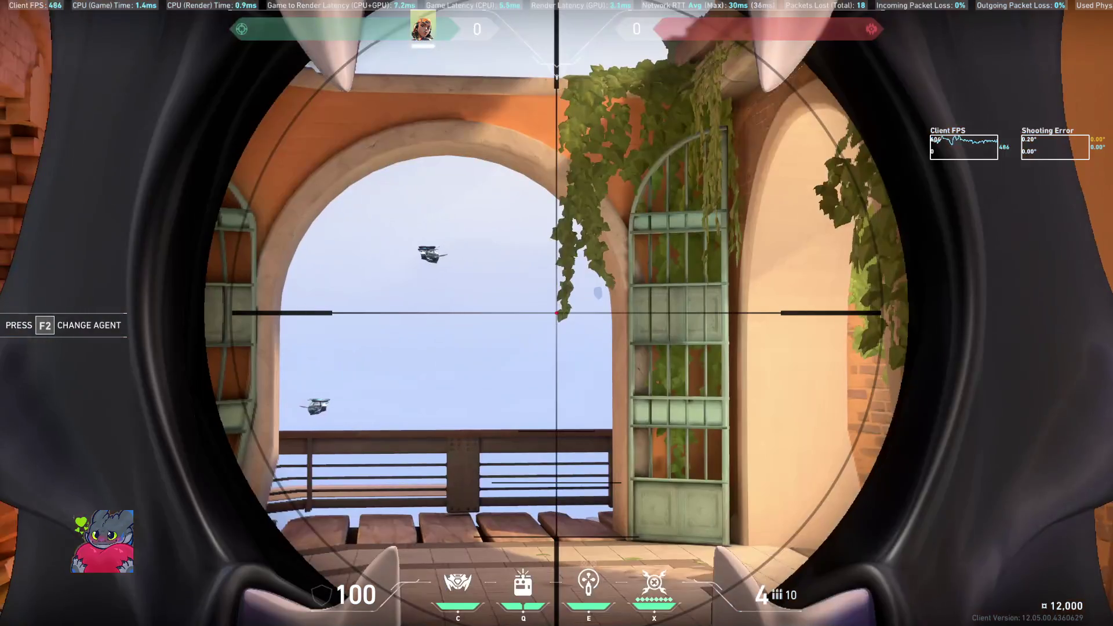
right_click(557, 313)
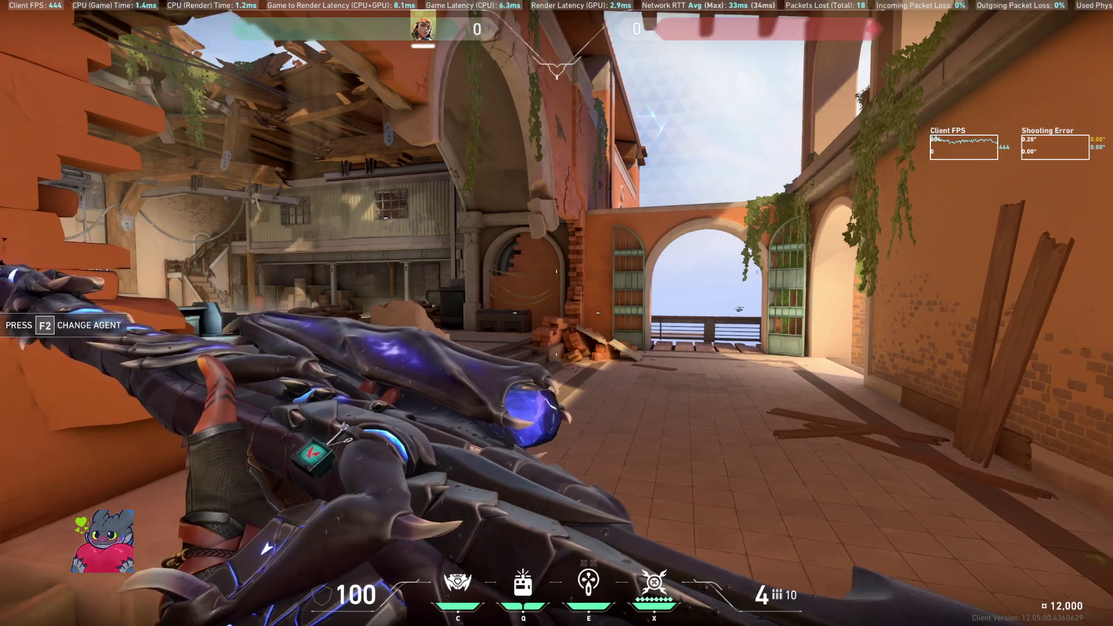
Step: Buy the Spectre SMG and fire it down the range from the sandbags
key(b)
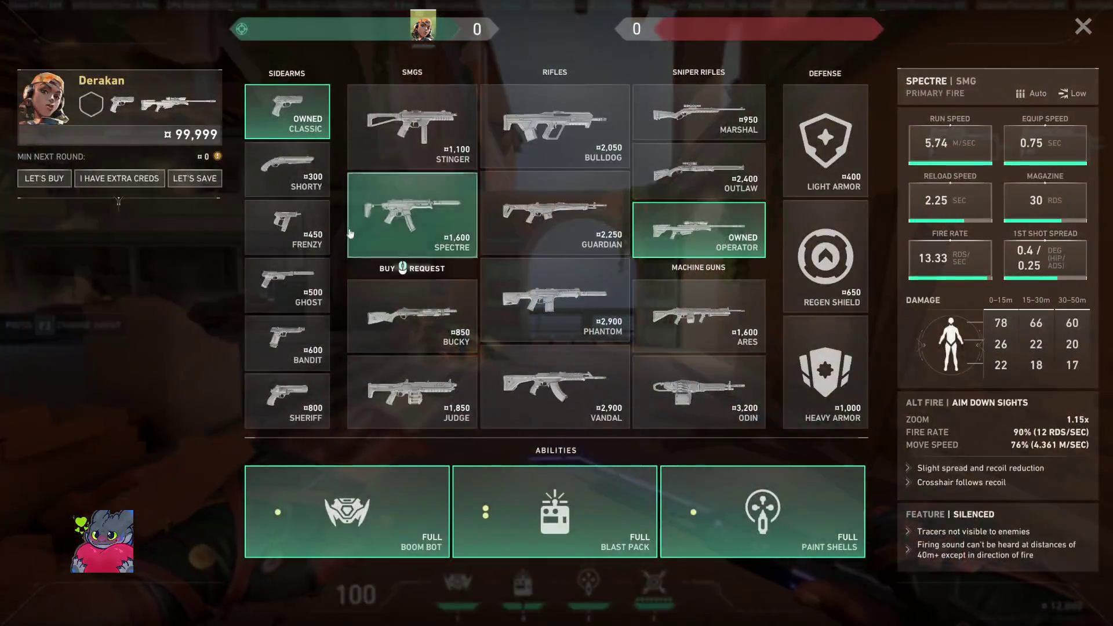
click(423, 211)
key(b)
key(1)
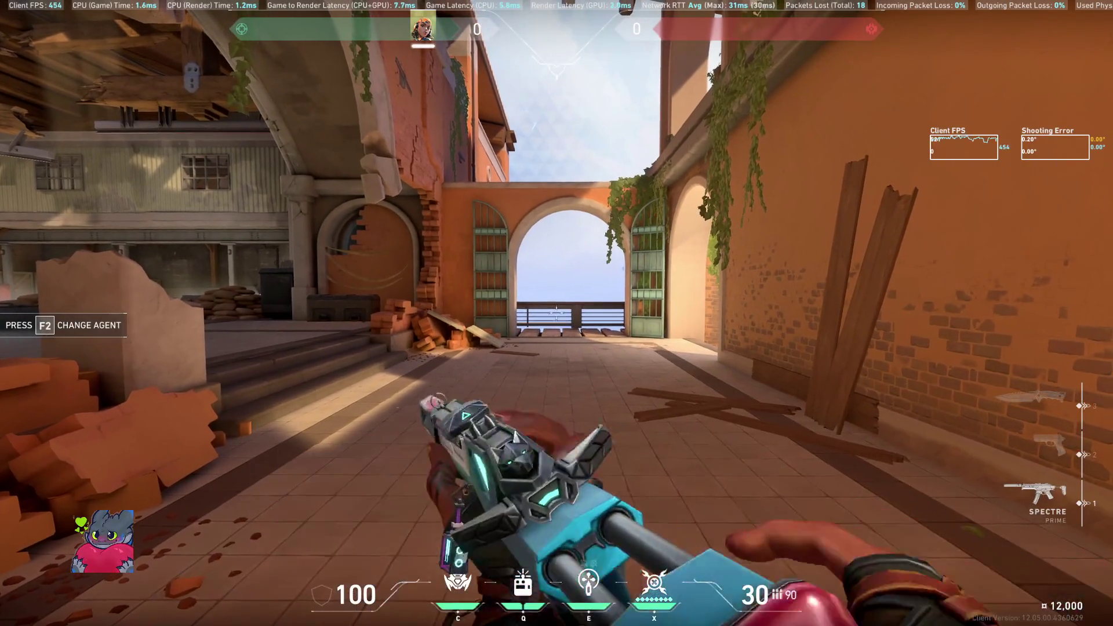
right_click(556, 313)
click(556, 313)
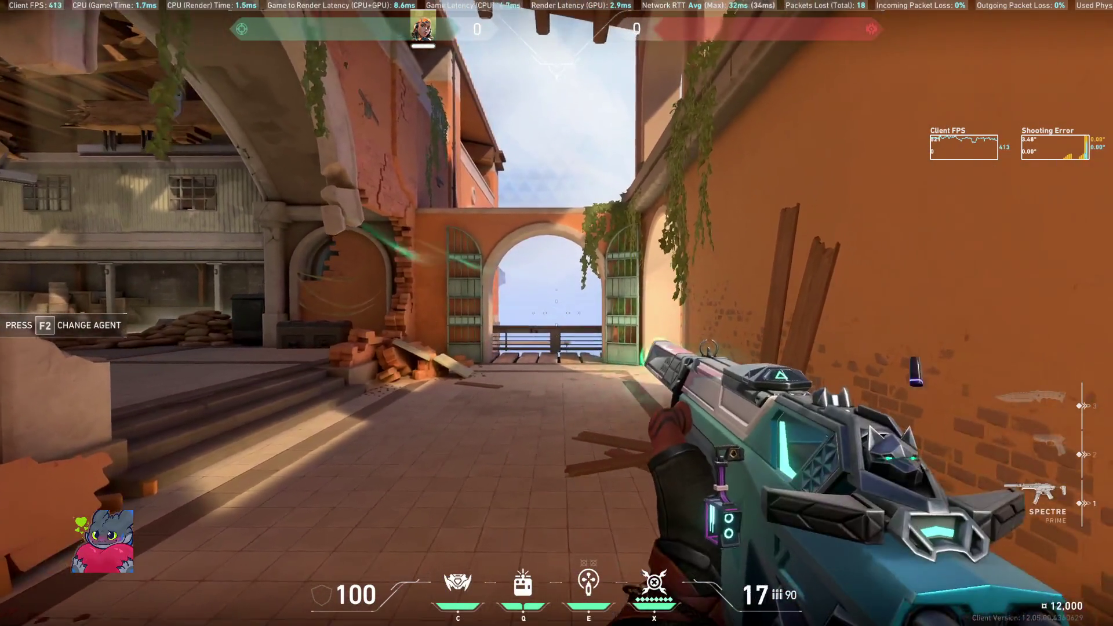
click(557, 313)
key(3)
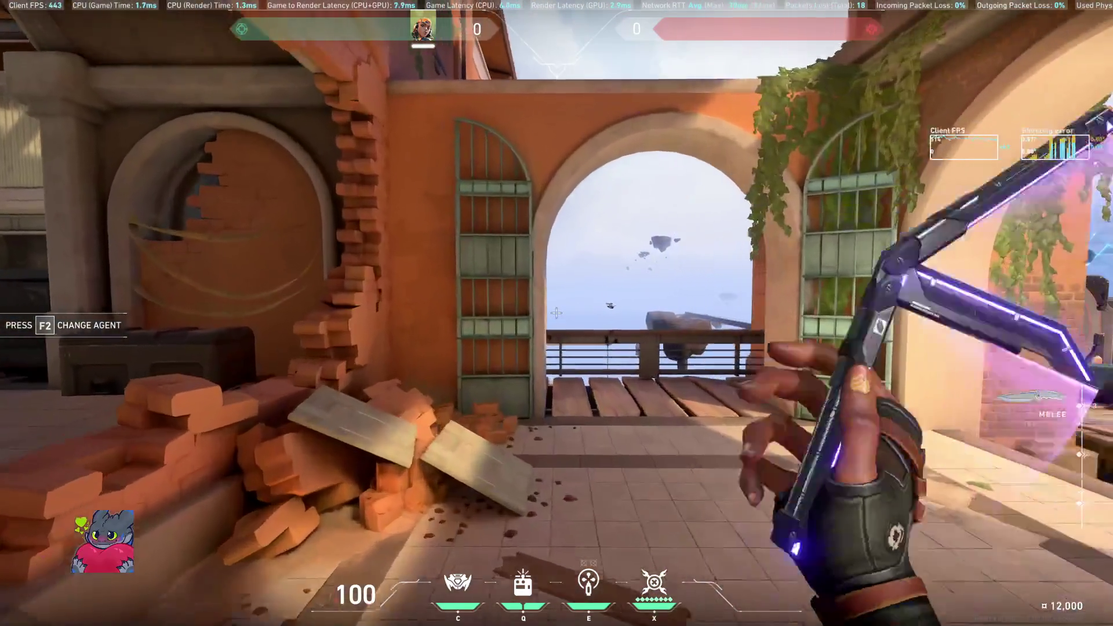
key(w)
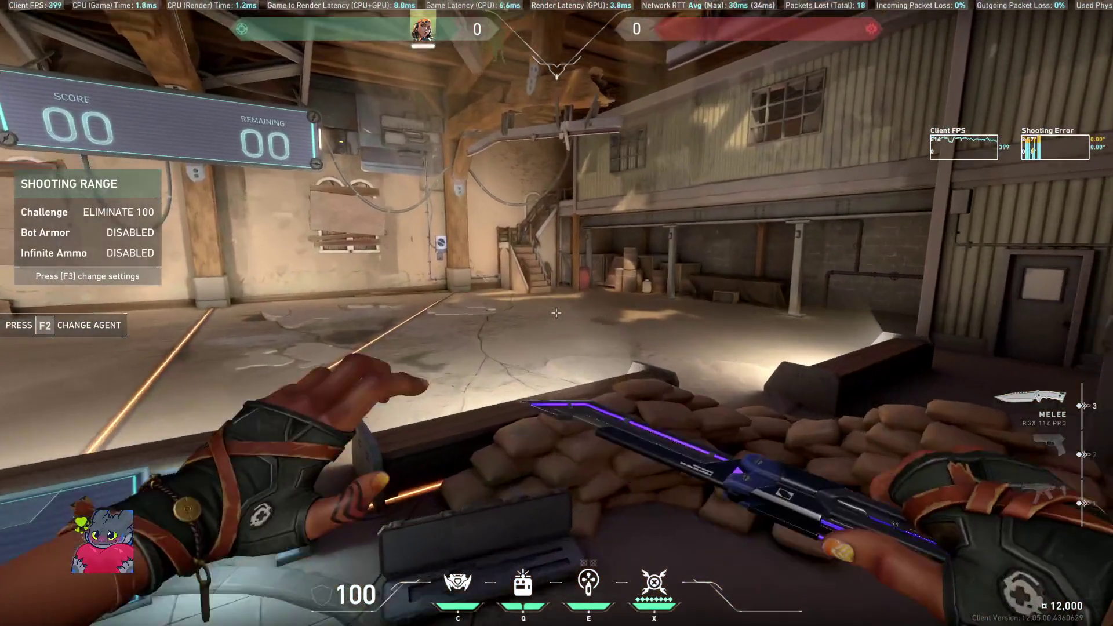
key(1)
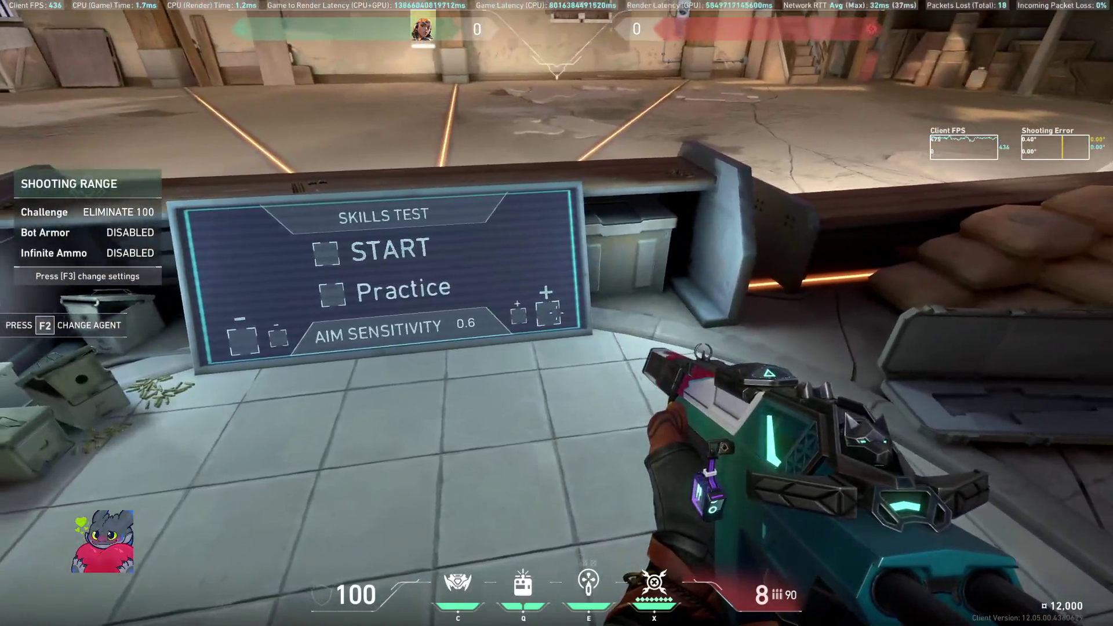
click(556, 313)
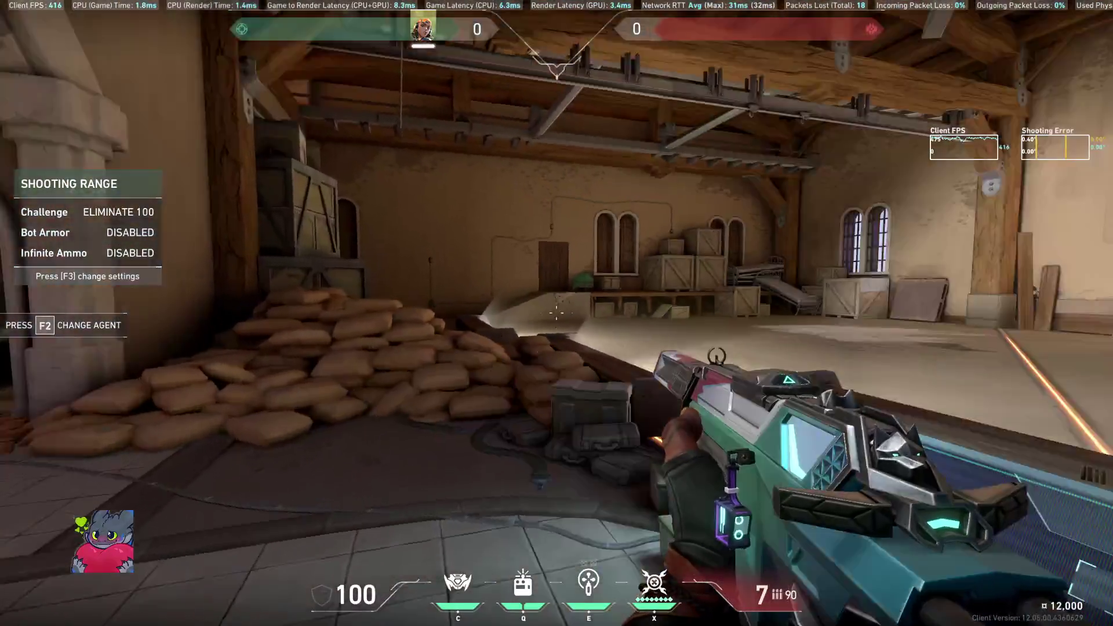
key(3)
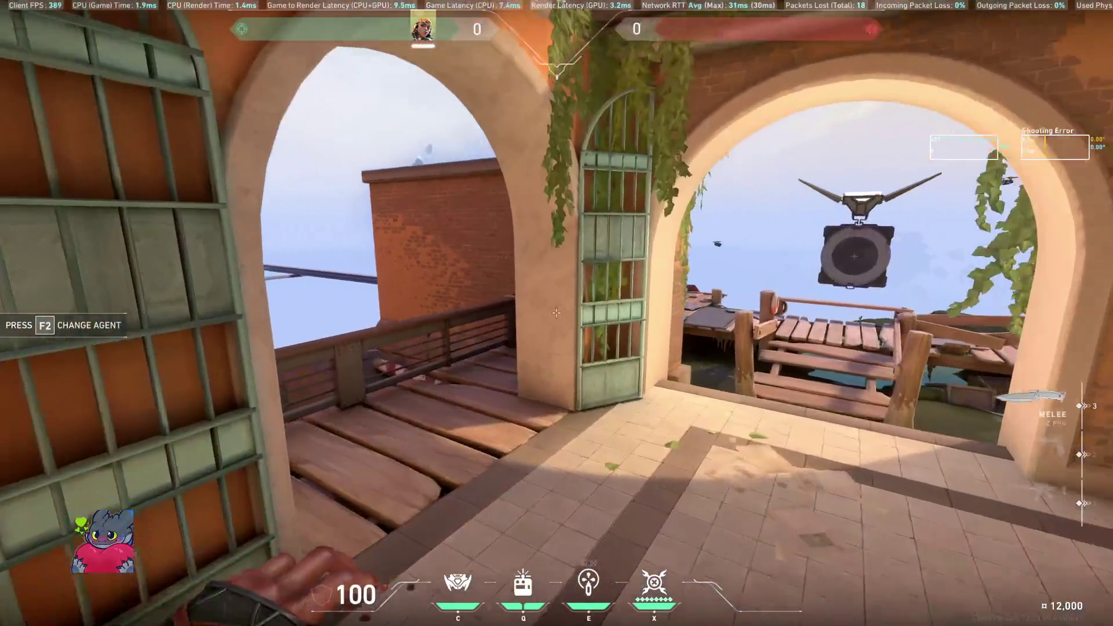
Step: Throw and detonate a Blast Pack to launch upward, then open agent selection
key(q)
click(556, 312)
key(q)
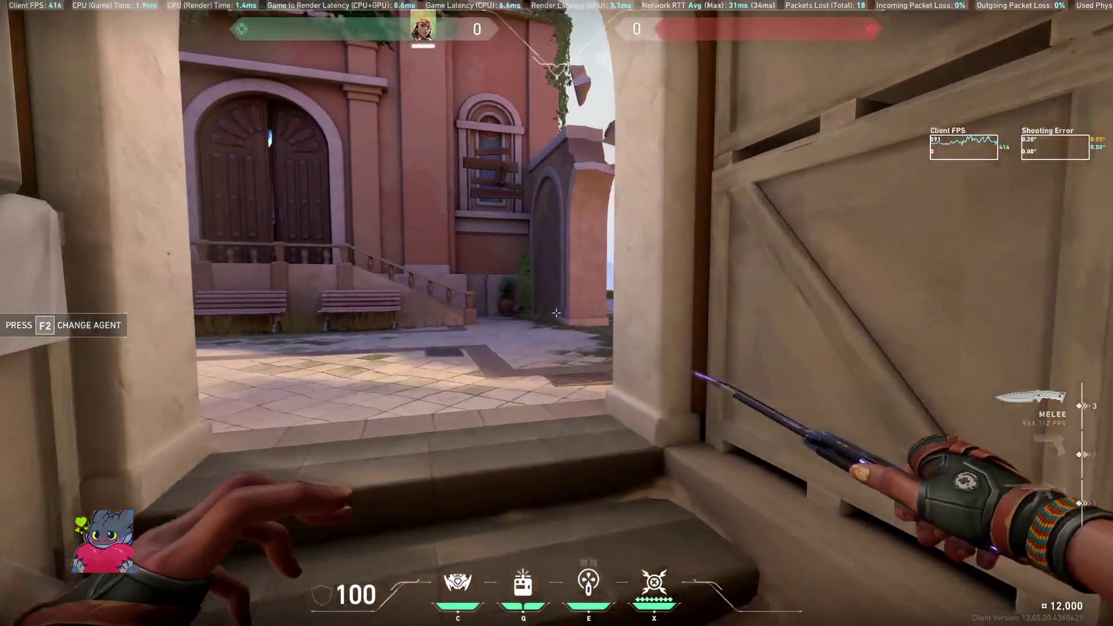
key(q)
key(3)
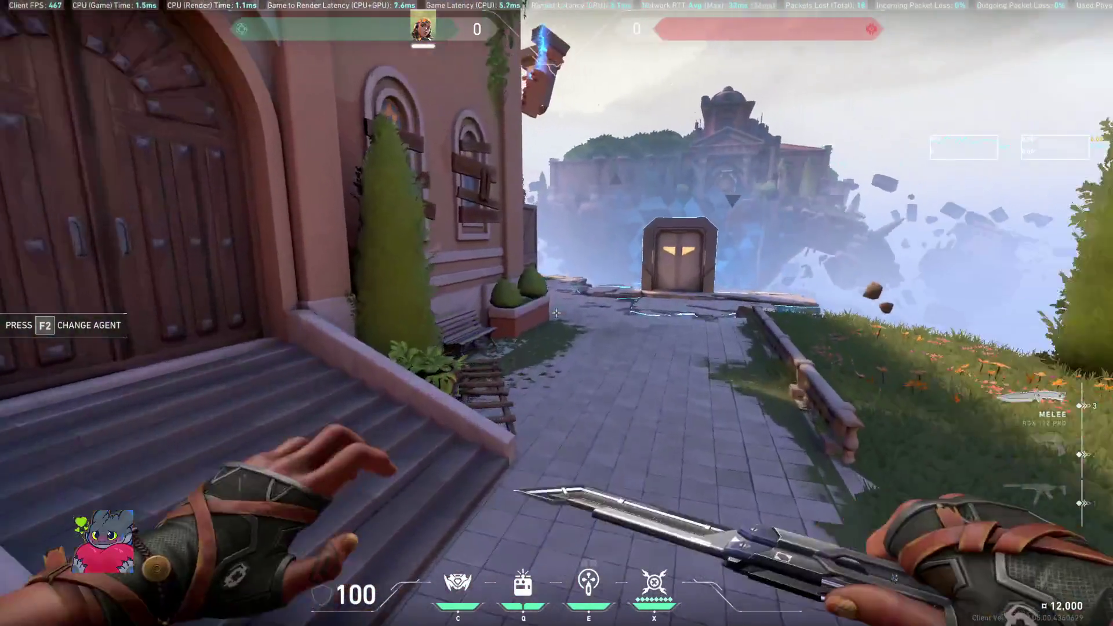
key(F2)
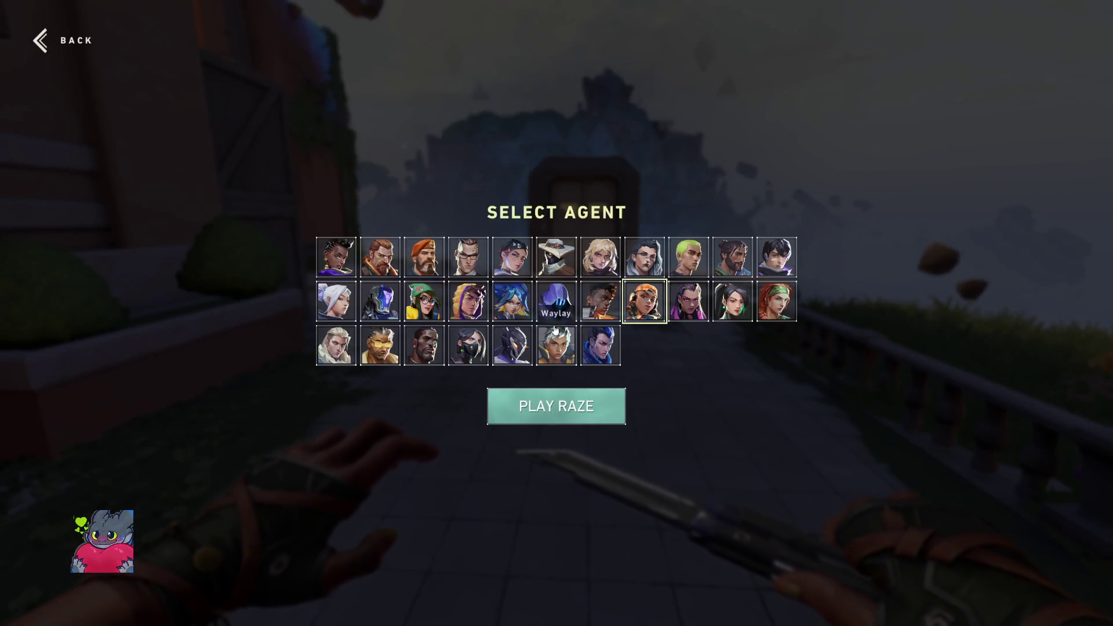
Step: Switch the agent to Yoru and try his flash, teleport marker and fake teleport
key(F2)
key(F2)
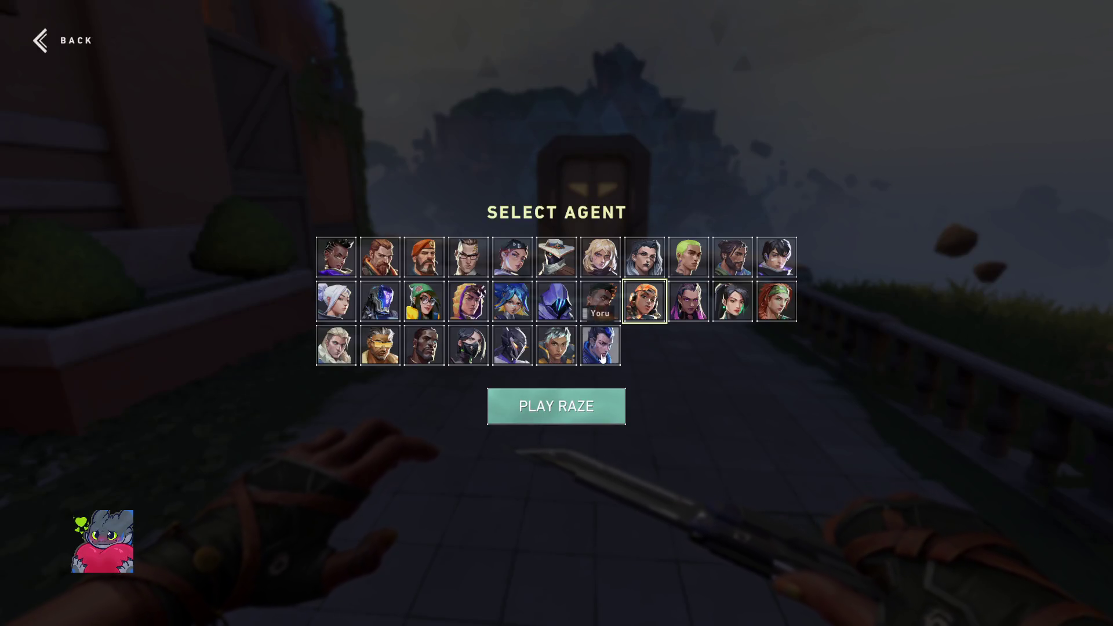
click(601, 357)
click(556, 406)
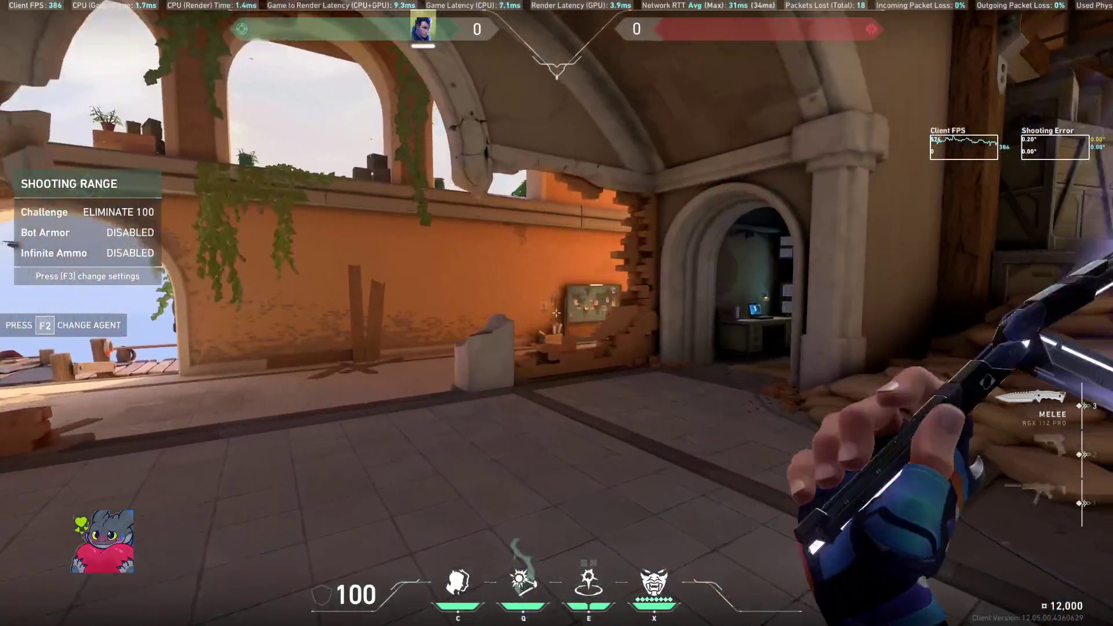
key(q)
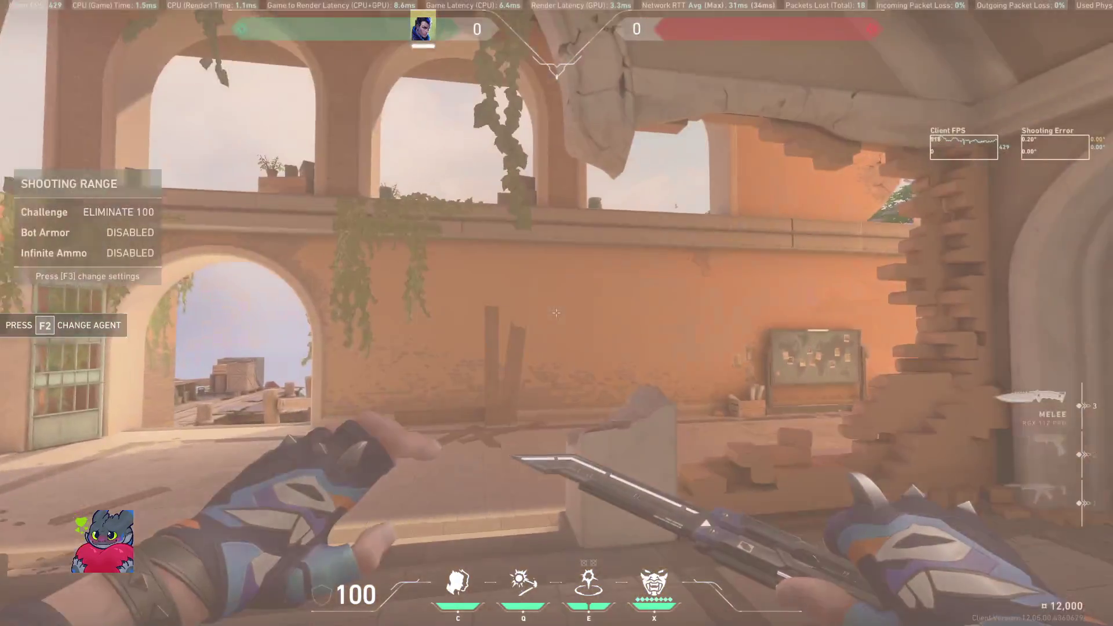
key(q)
click(557, 313)
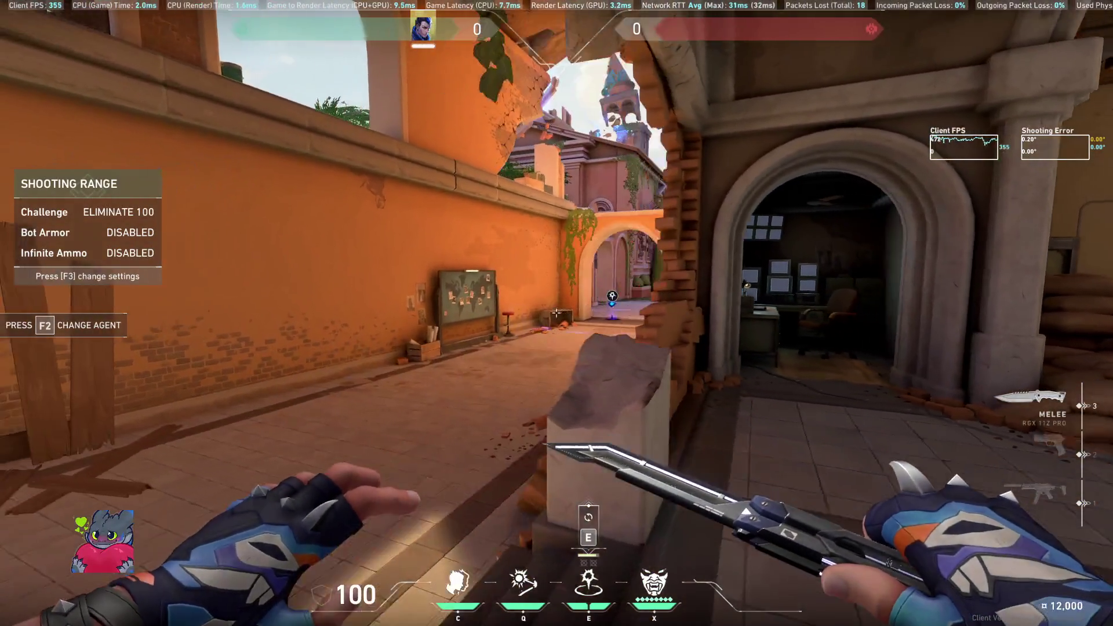
key(f)
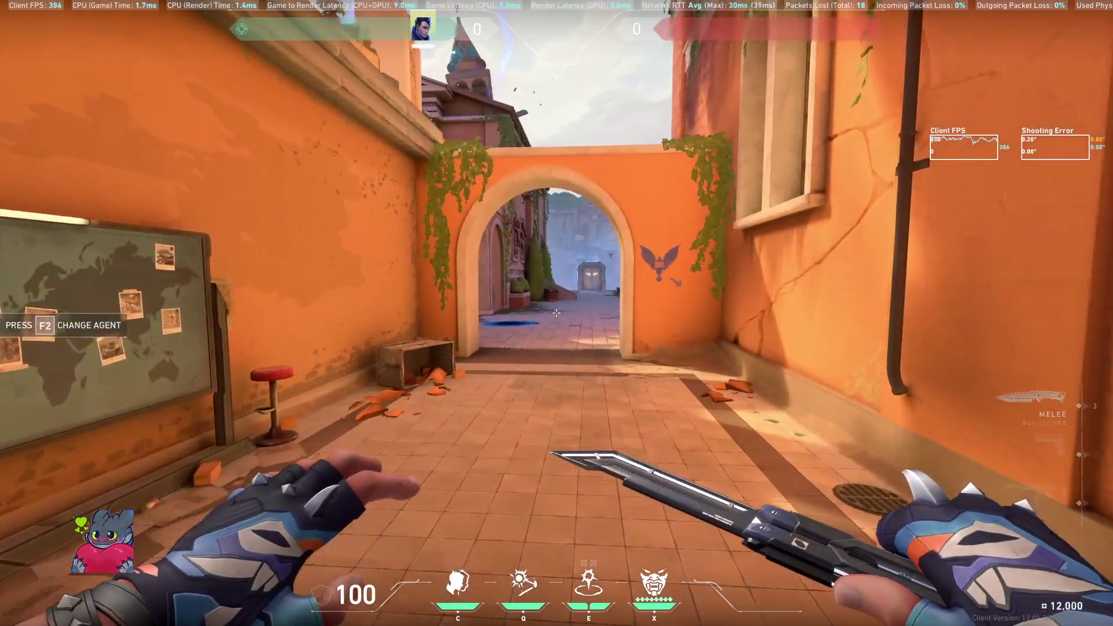
Step: Send Yoru's decoy echo ahead, then activate and cancel his ultimate rift
key(c)
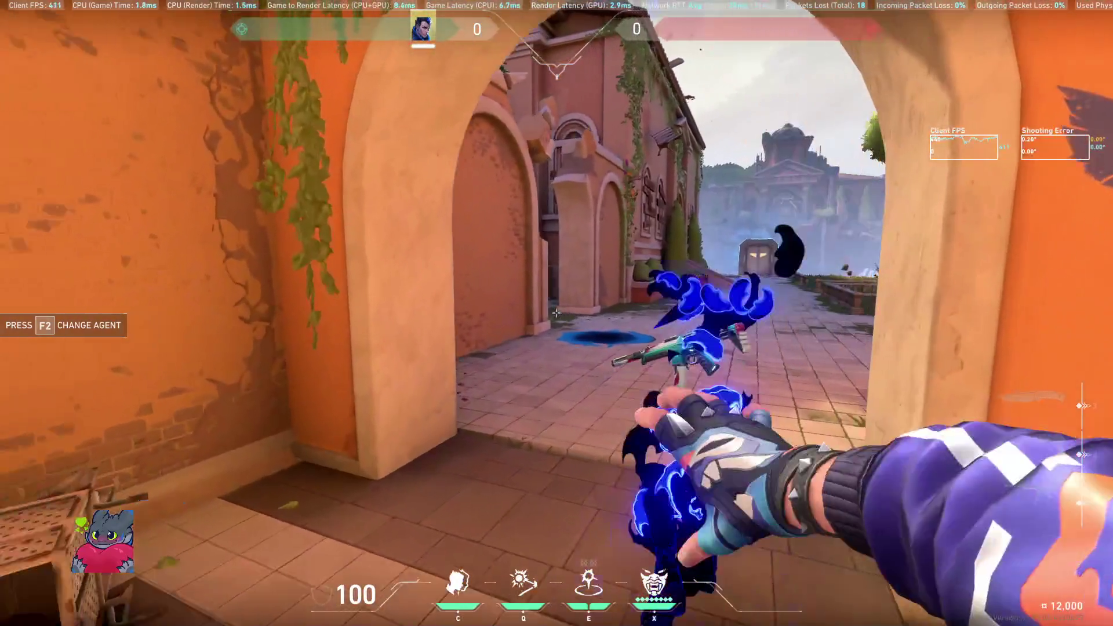
click(557, 313)
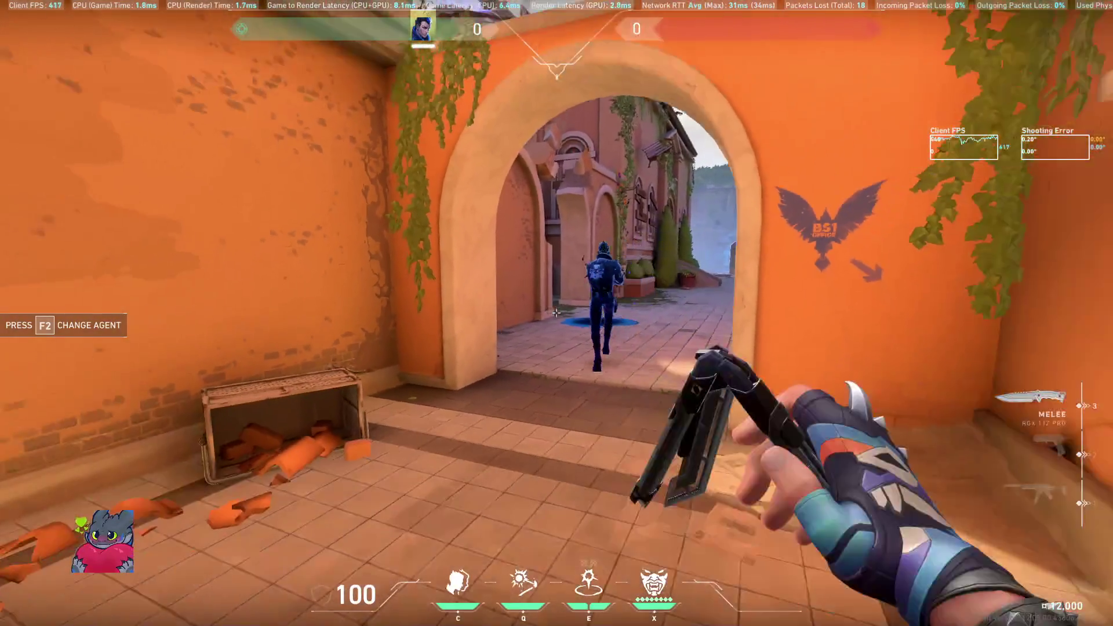
key(q)
key(x)
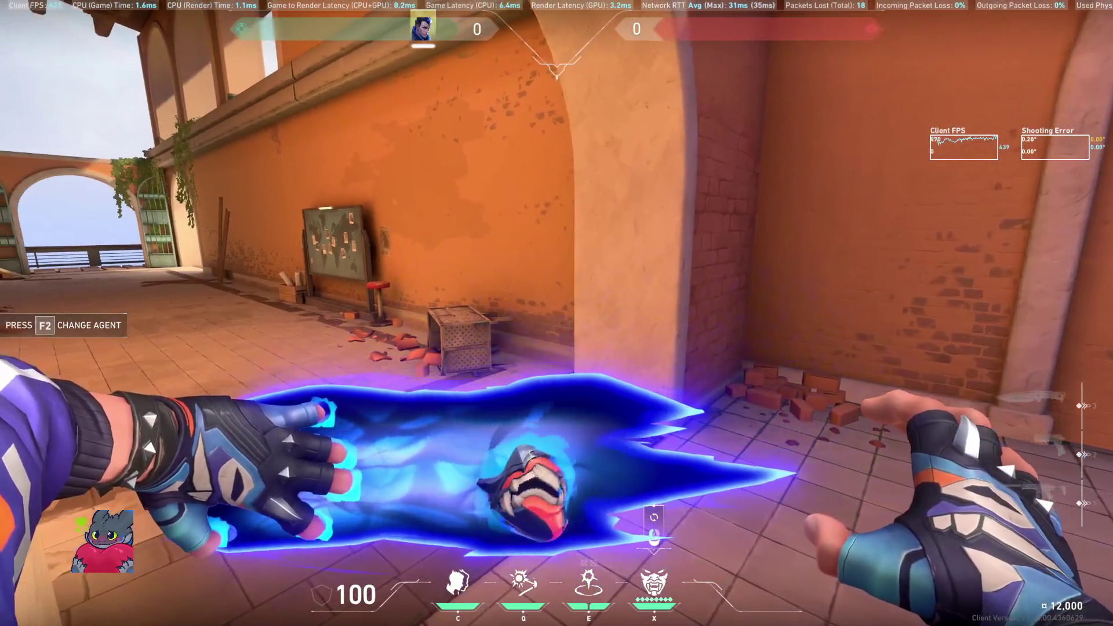
key(w)
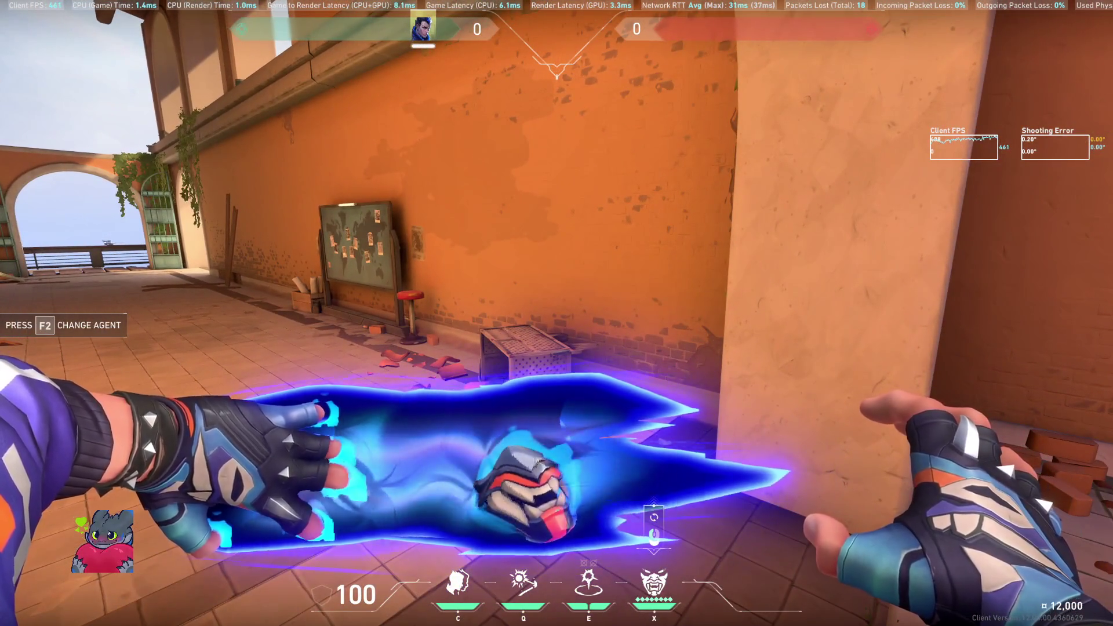
key(3)
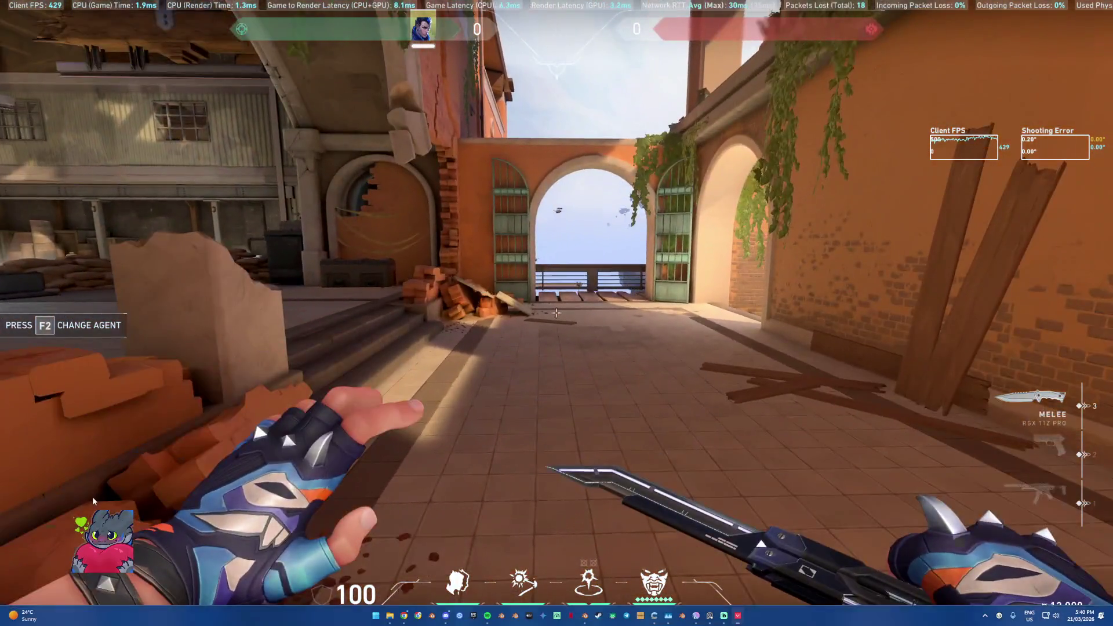
Step: Raise the volume to 76, walk the courtyard, then Alt+Tab to the Logitech page
key(super+Tab)
click(409, 255)
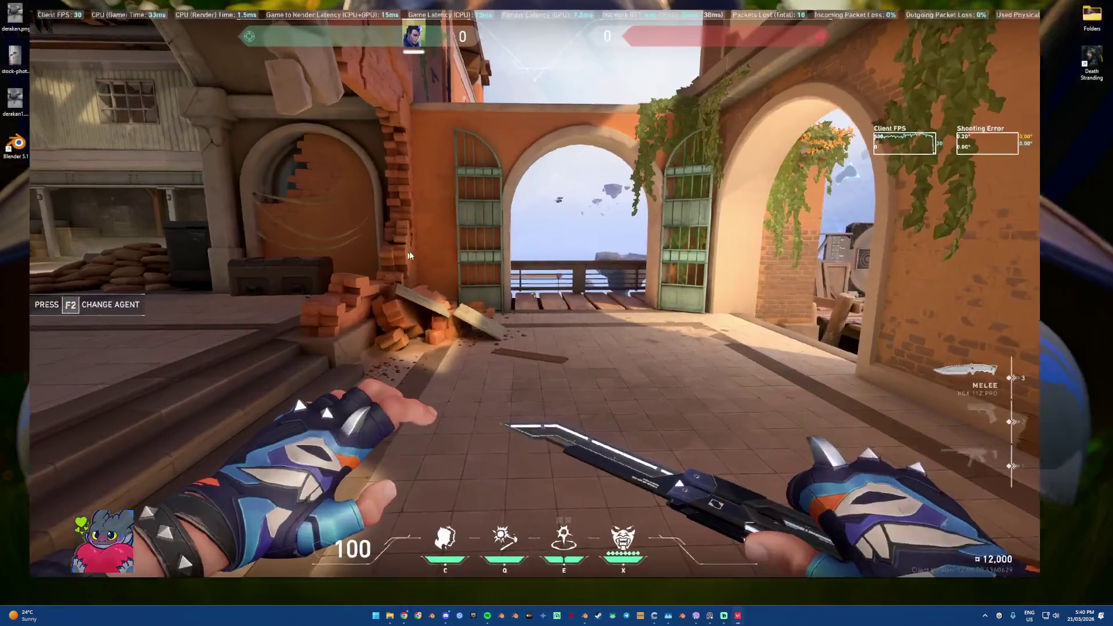
key(w)
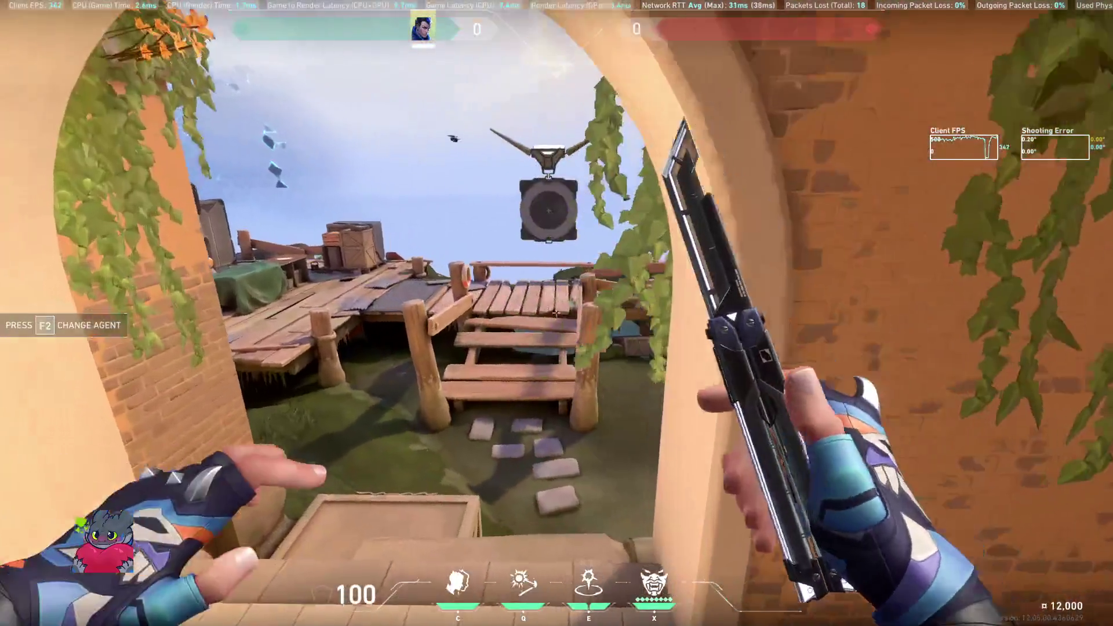
key(w)
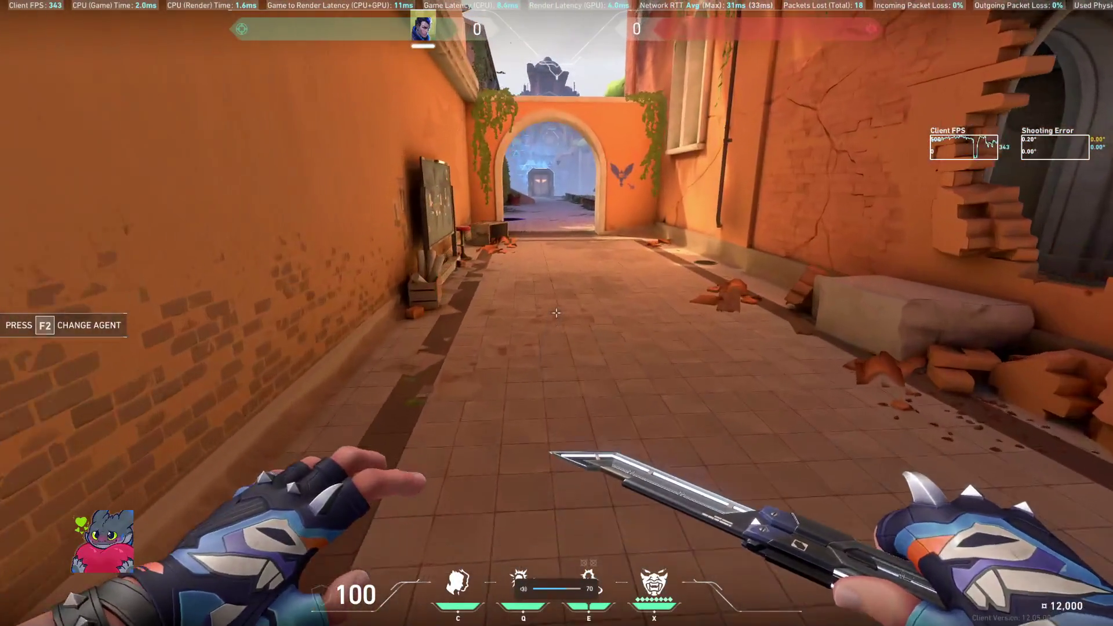
key(w)
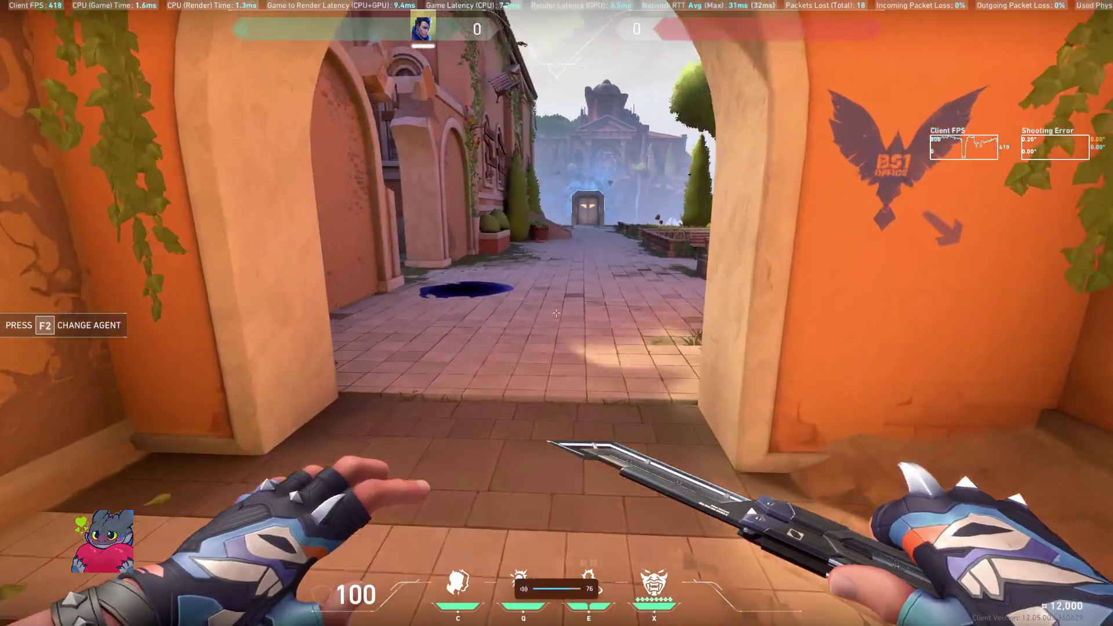
key(w)
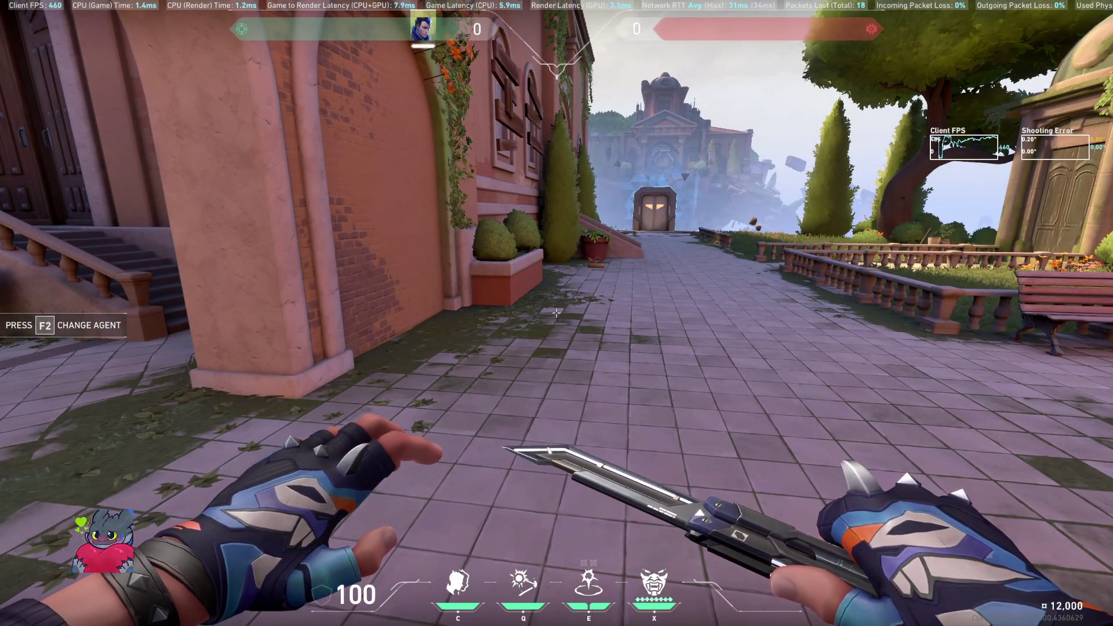
key(w)
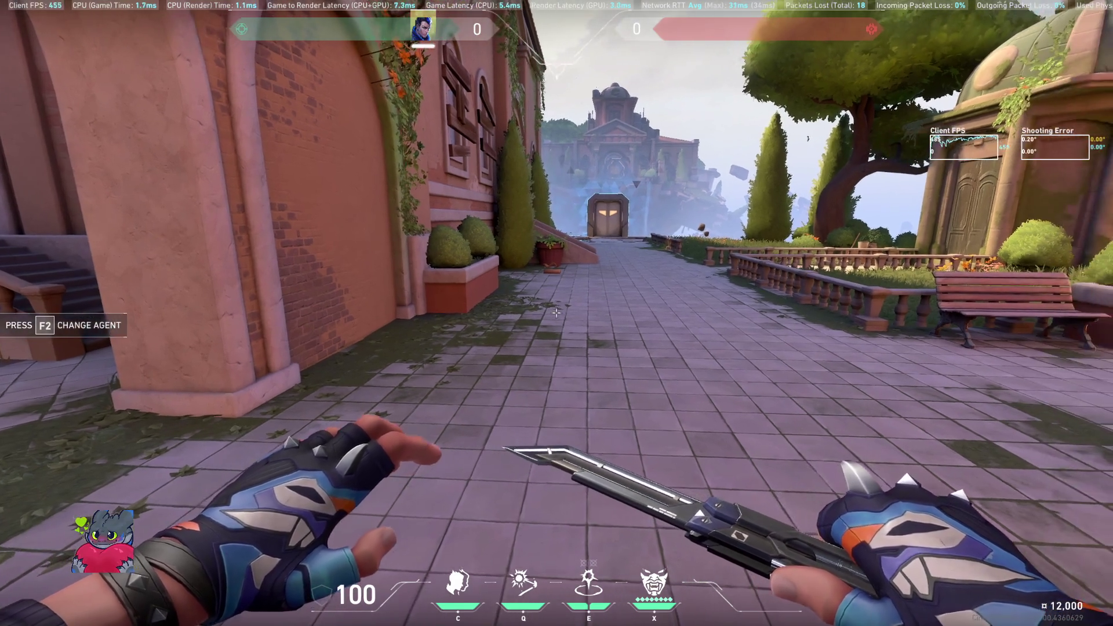
key(s)
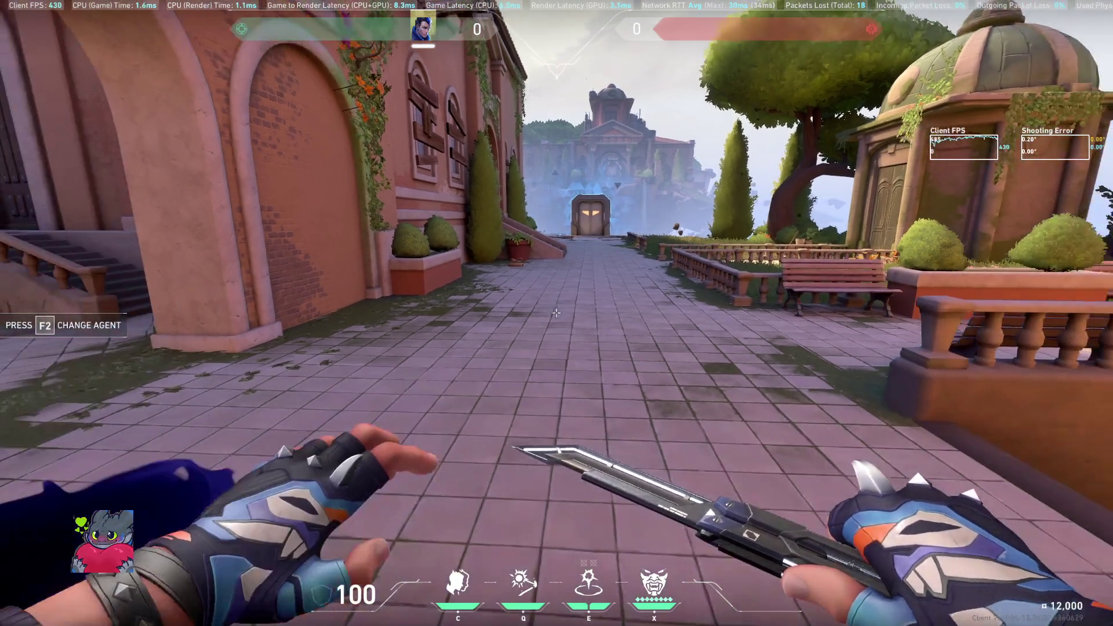
key(alt+Tab)
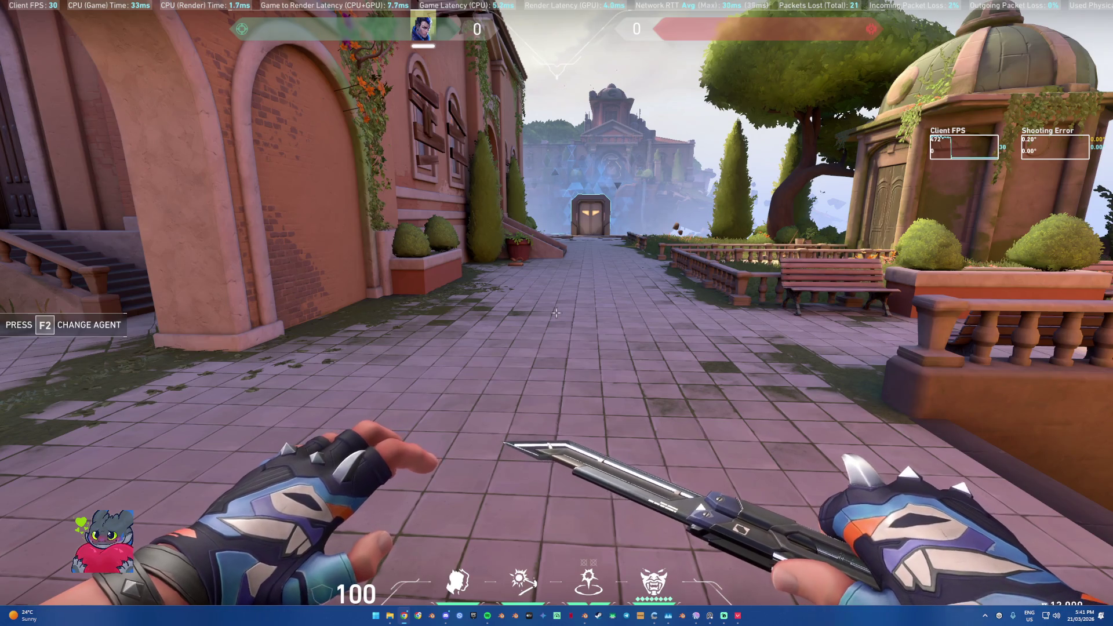
key(alt+Tab)
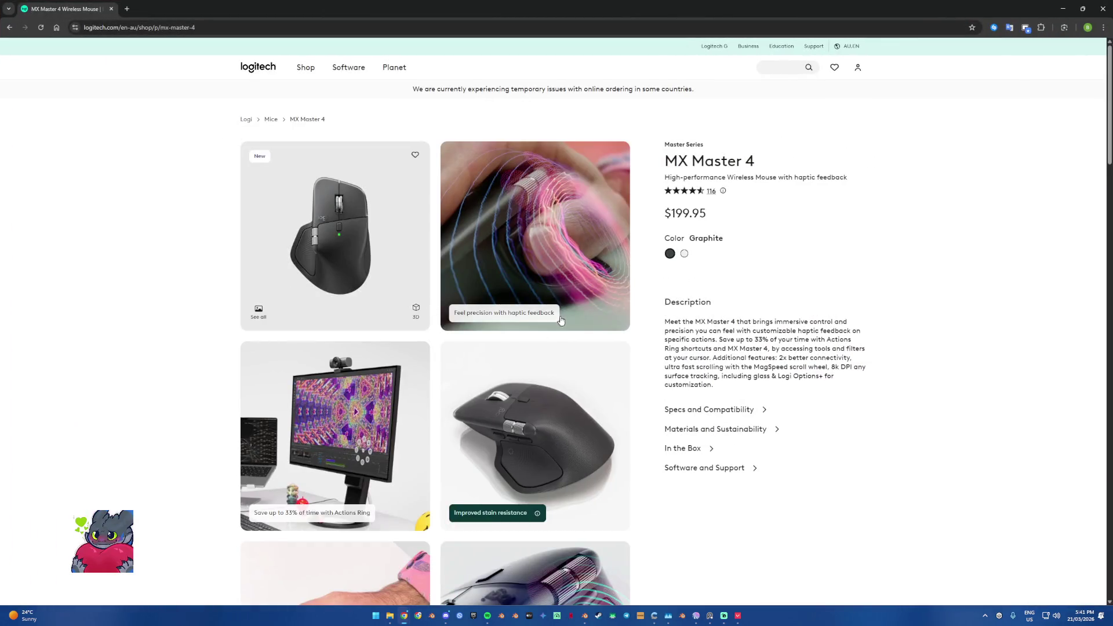
Step: Open the MX Master 4 photo gallery and view its angled side and top-down shots
scroll(561, 321, down, 1)
click(560, 321)
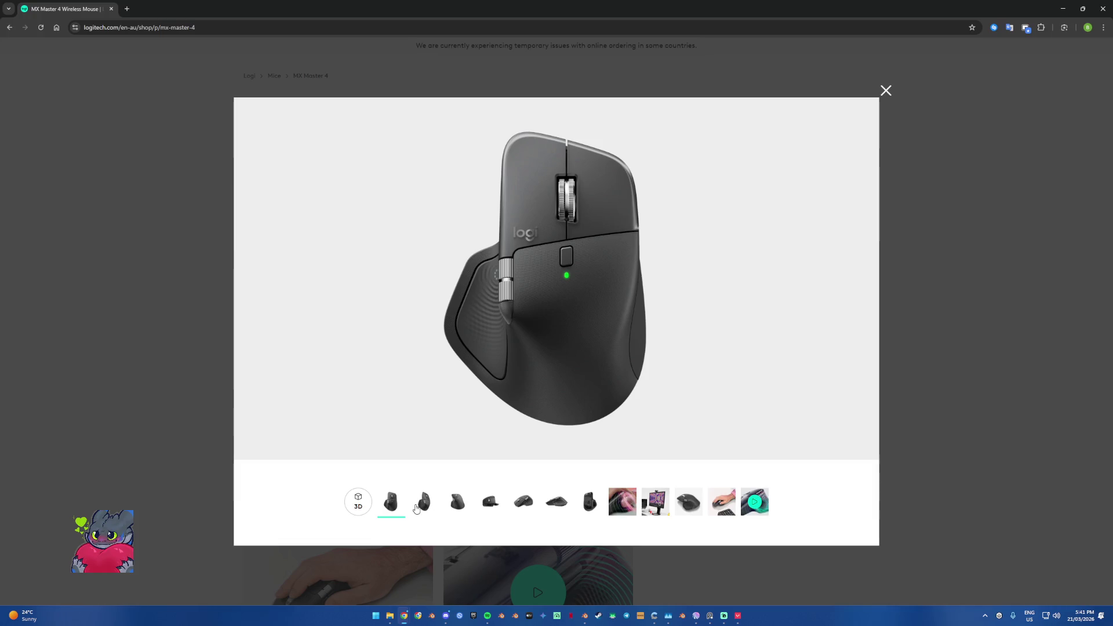
click(417, 509)
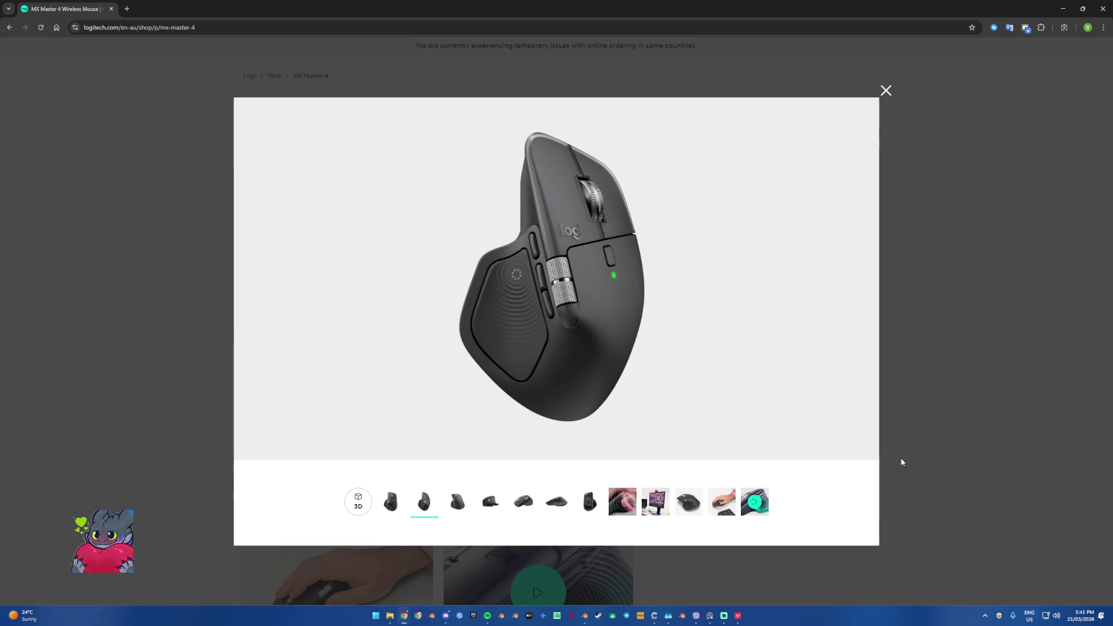
click(681, 514)
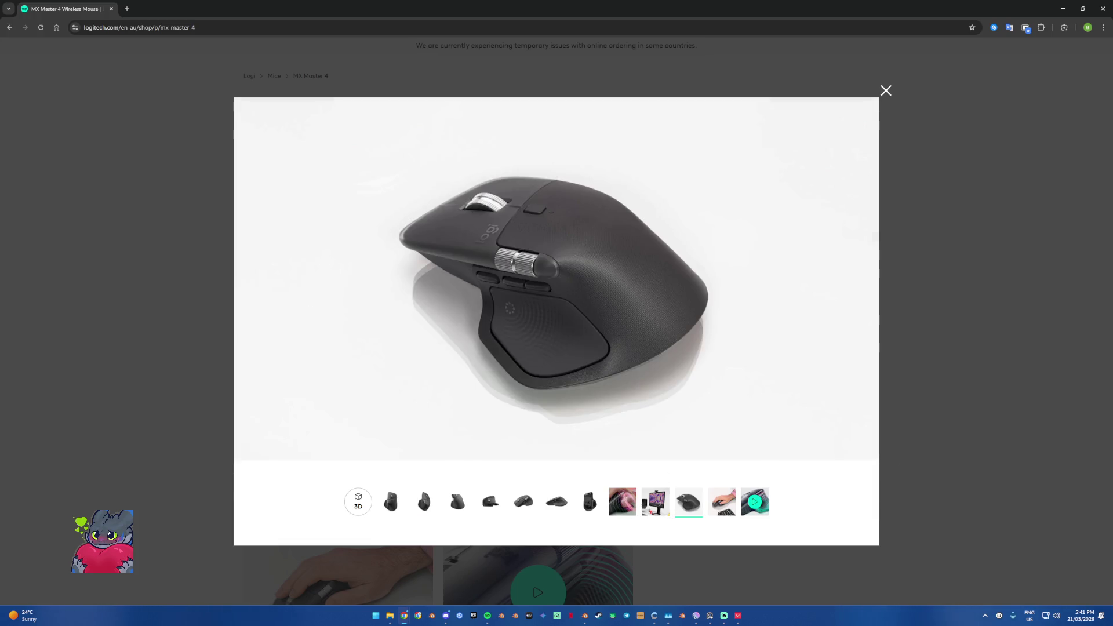
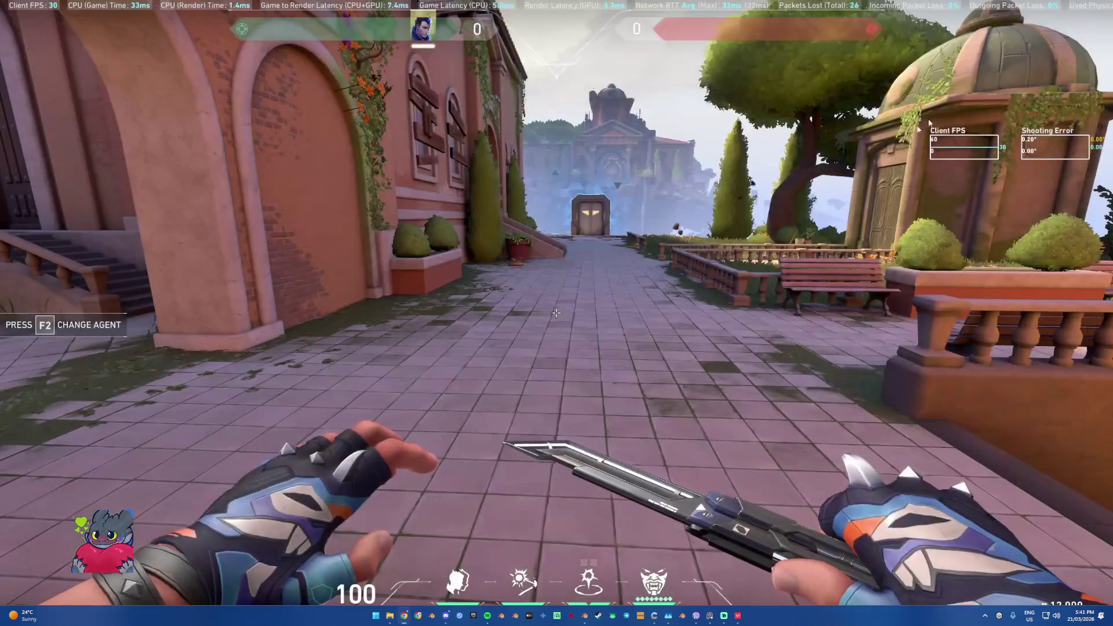
Step: Switch the range agent to Miks from agent selection
key(F4)
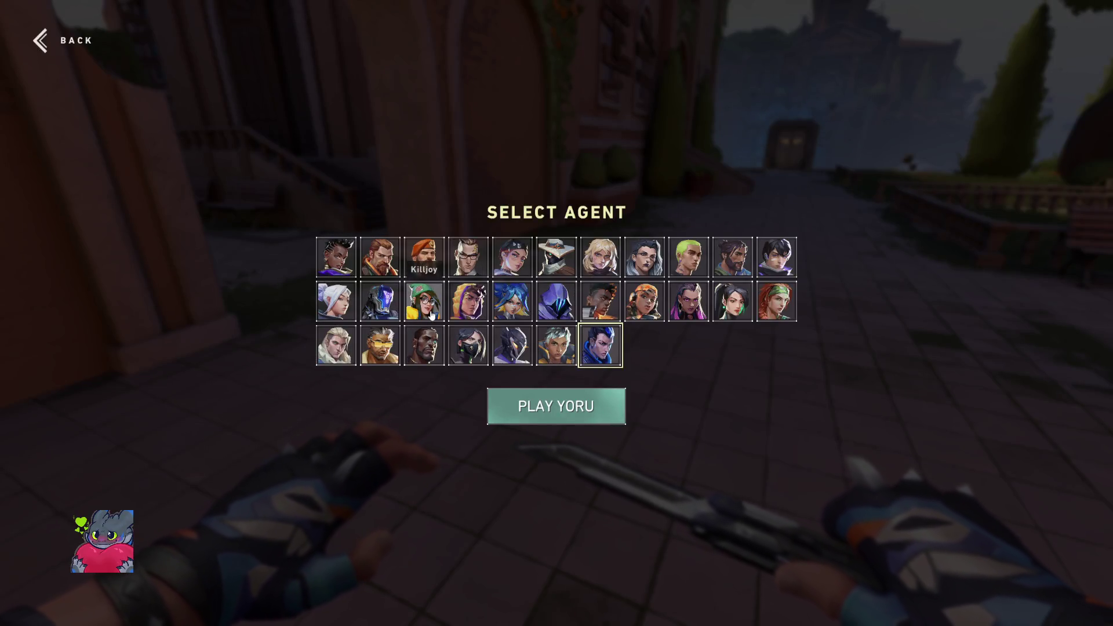
click(453, 315)
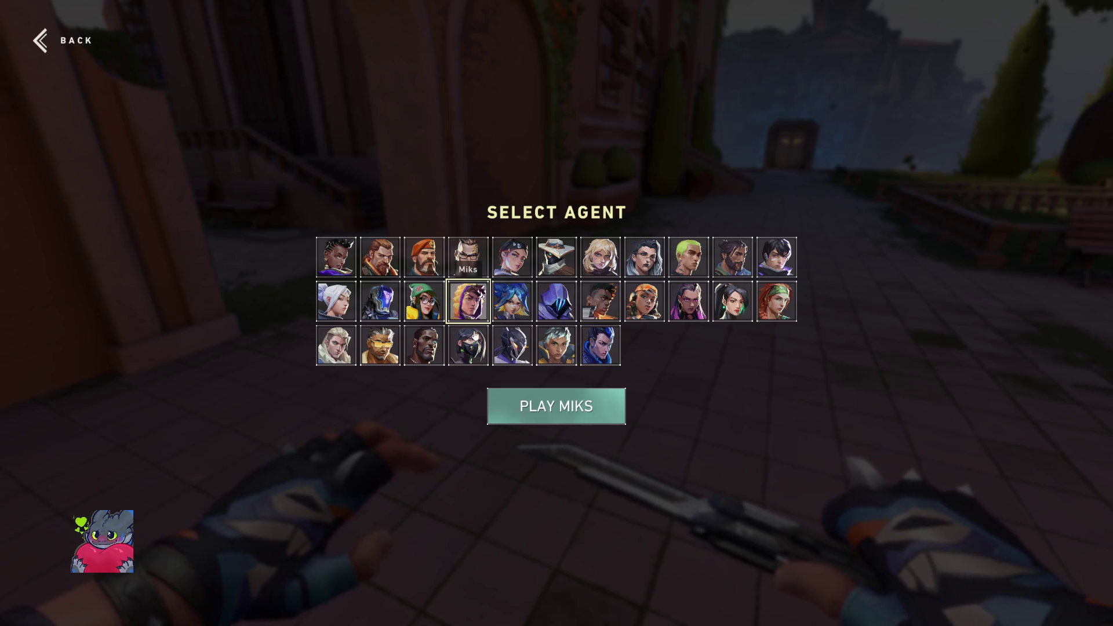
click(555, 405)
Step: Place two of Miks's smokes from the map, one down the alley
key(e)
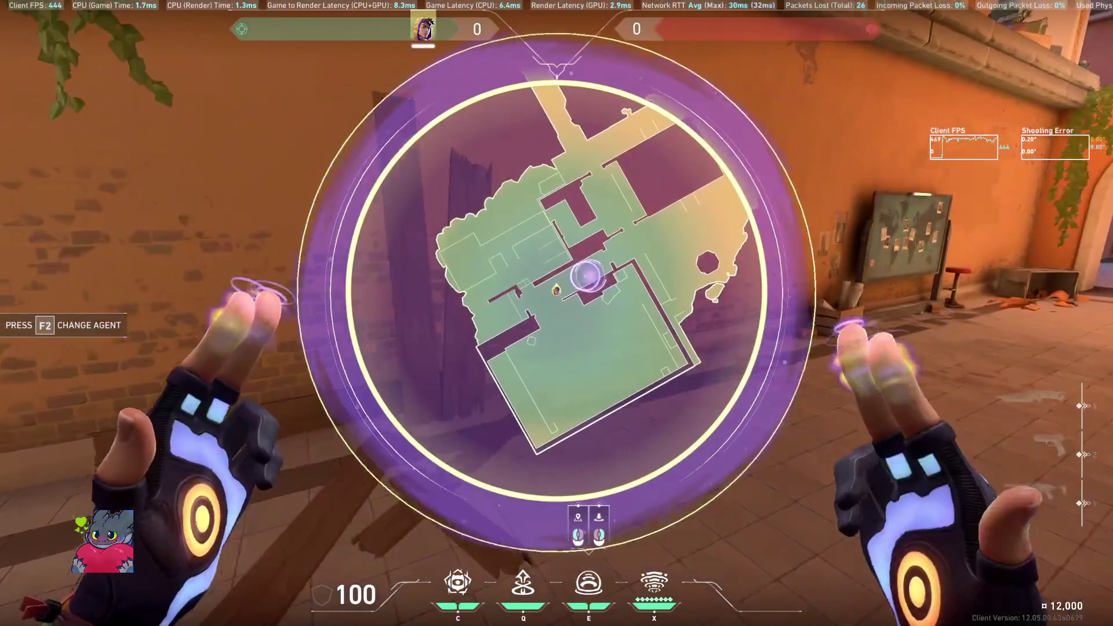
click(576, 281)
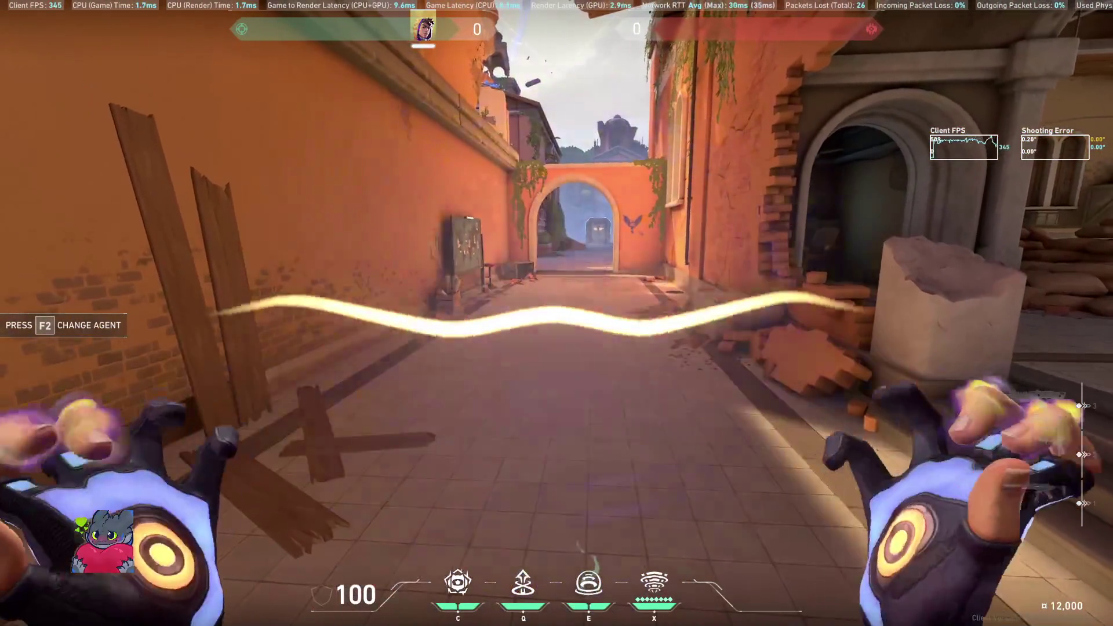
key(e)
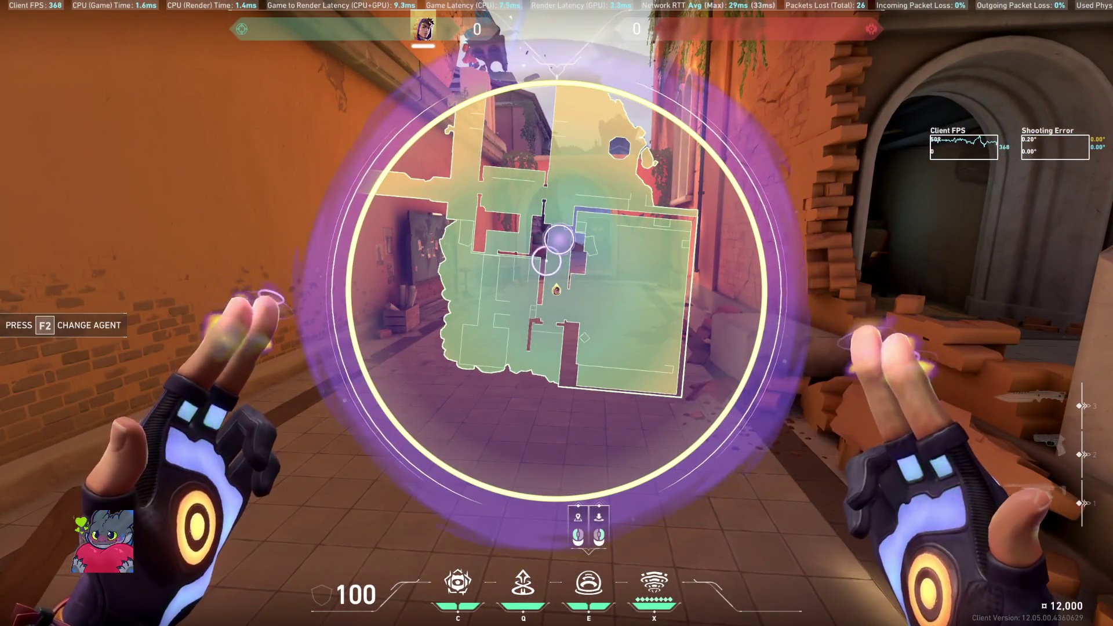
click(557, 241)
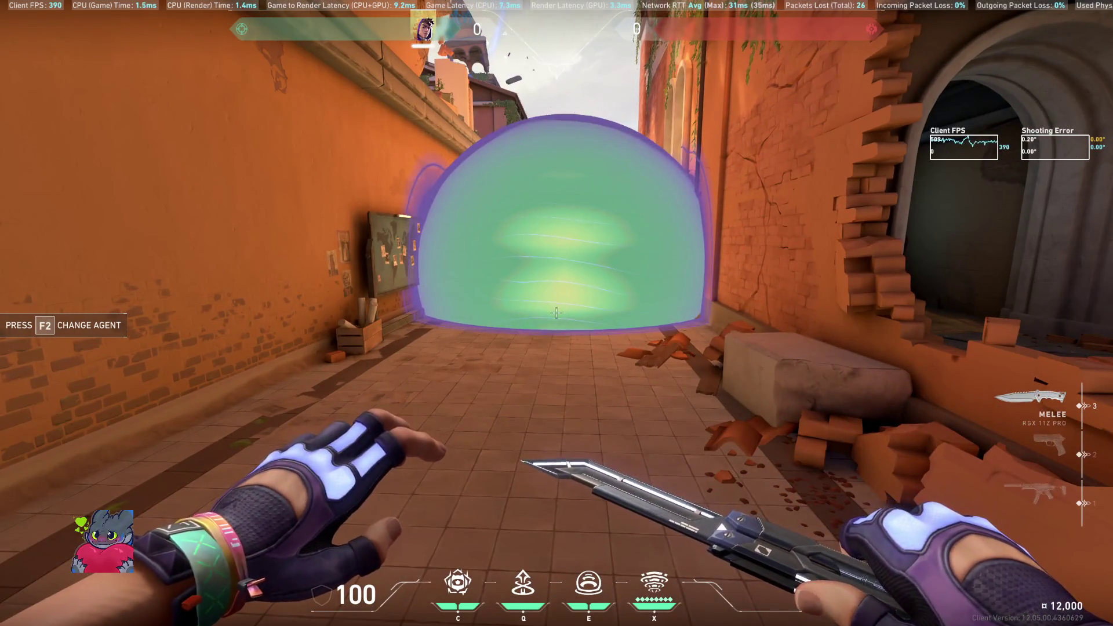
Step: Throw the stim beacon and launch the cat-eared drone down the alley
key(q)
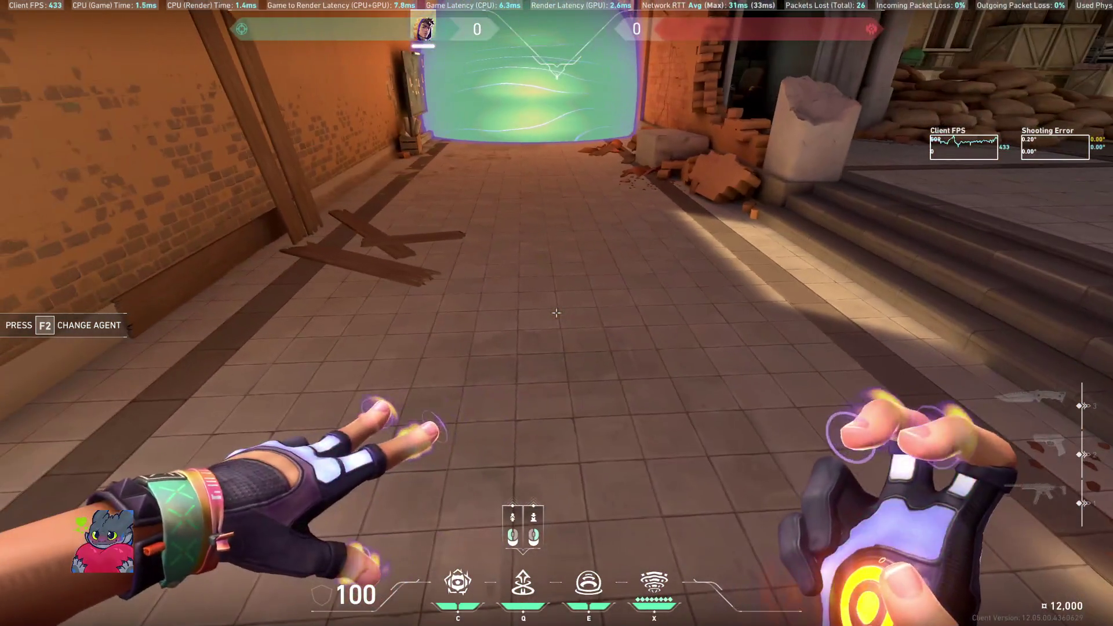
click(557, 313)
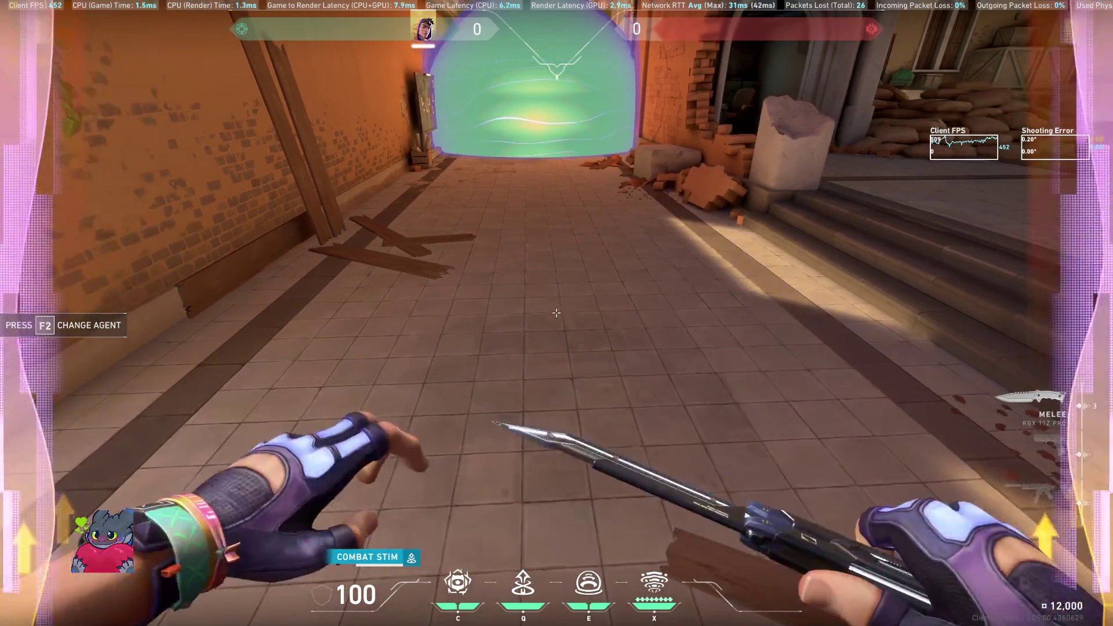
key(q)
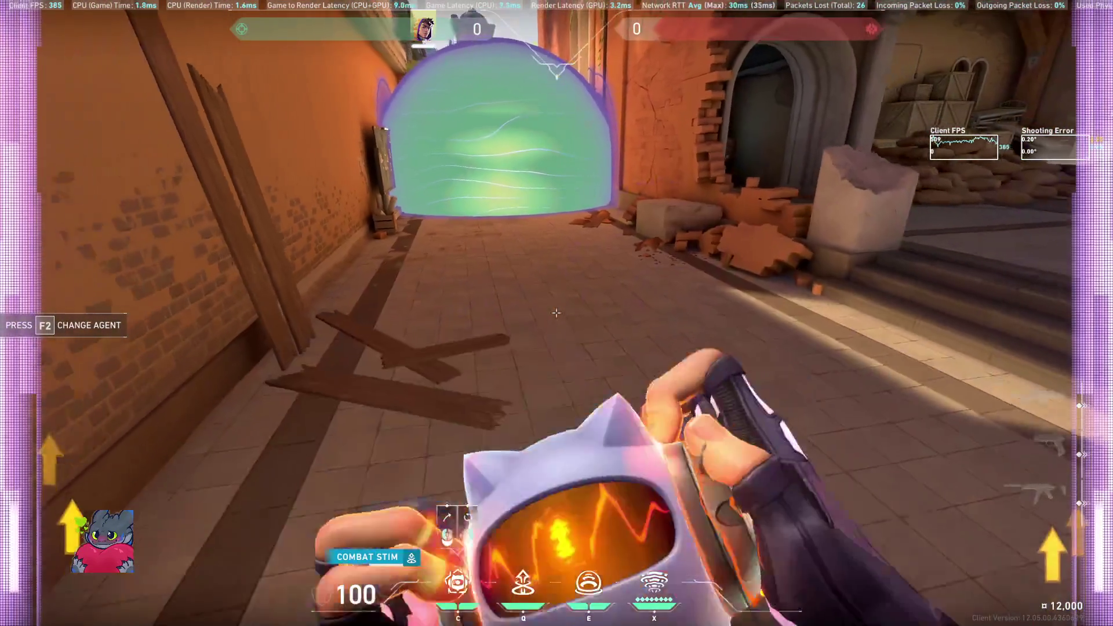
click(556, 313)
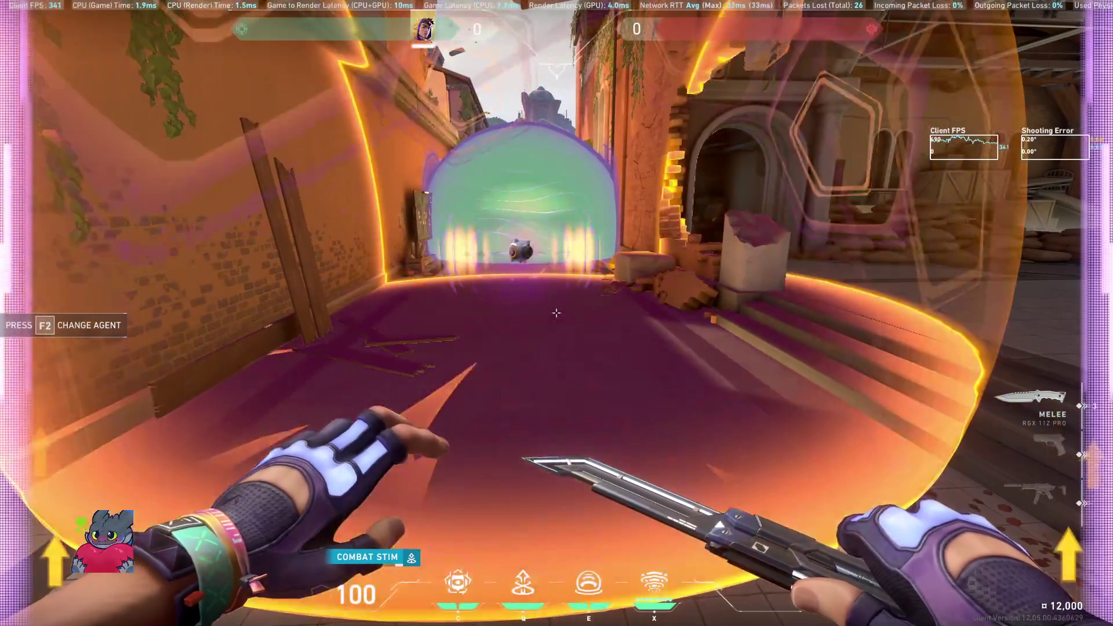
key(w)
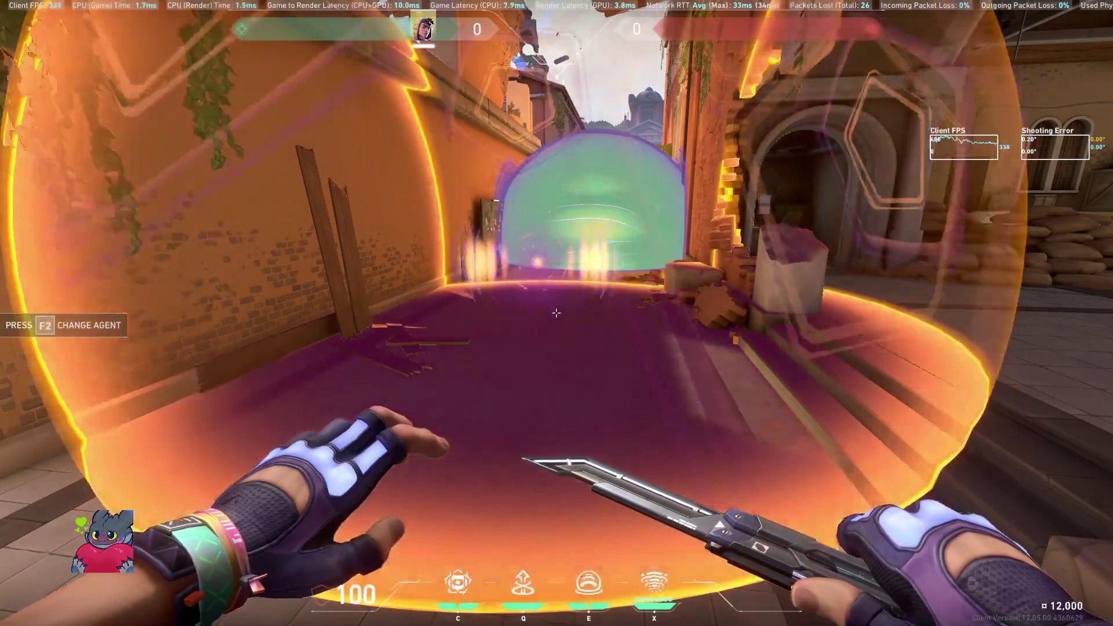
key(c)
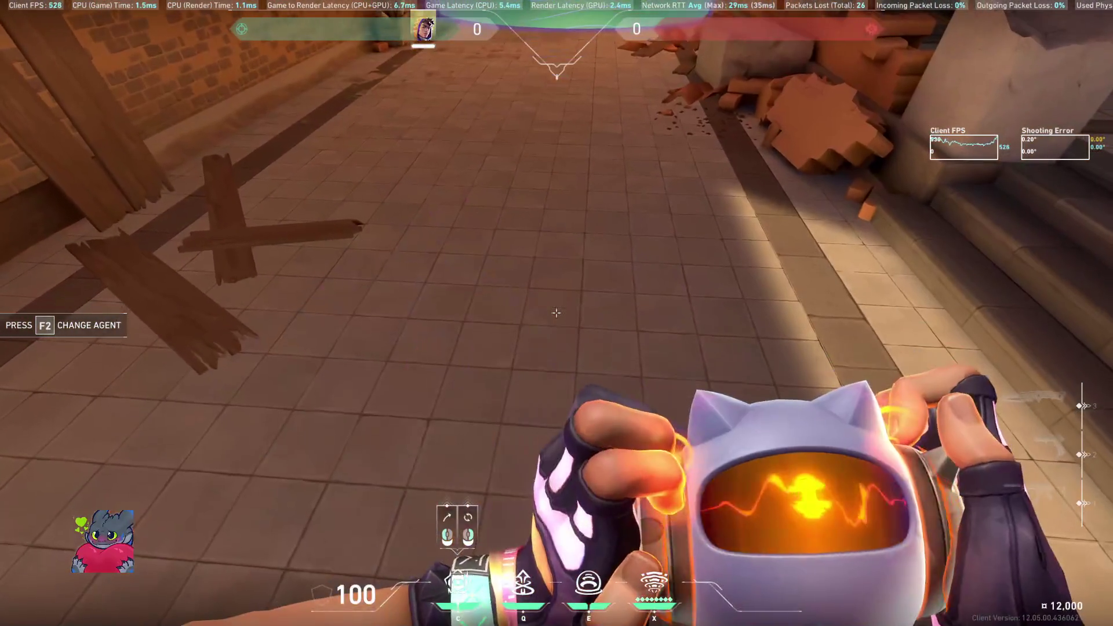
click(557, 313)
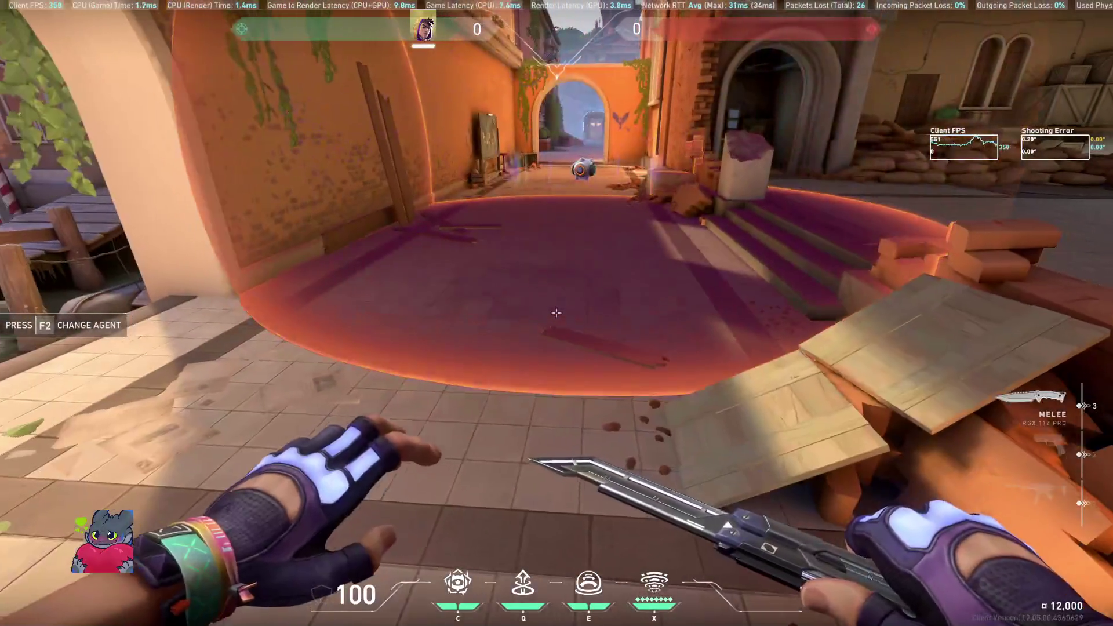
Step: Cast Miks's ultimate wave down the alley, then reopen agent selection
key(w)
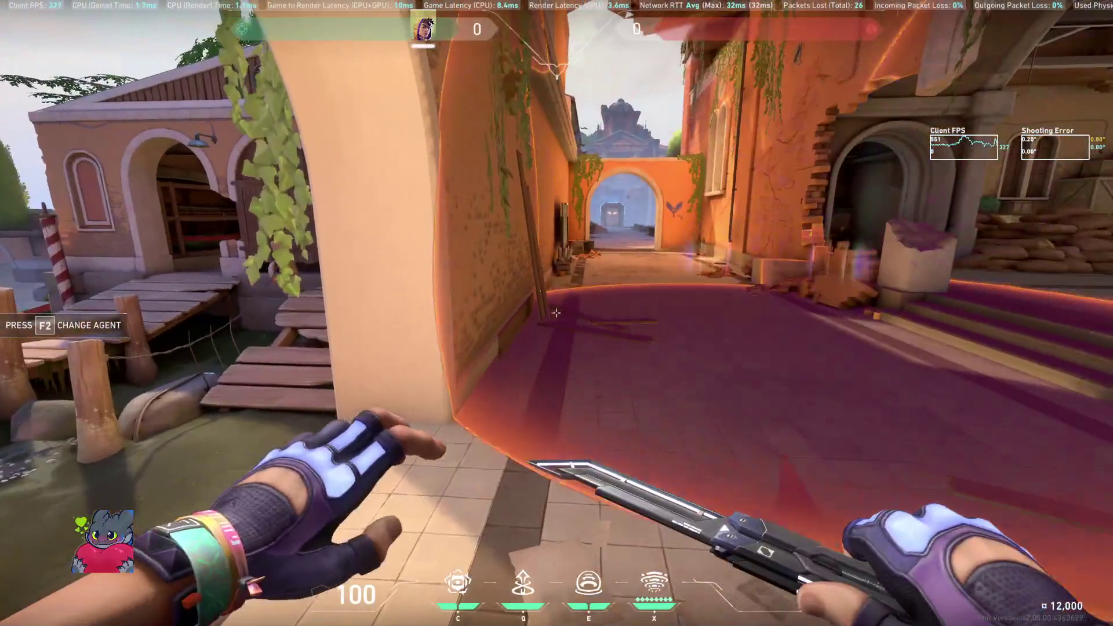
key(x)
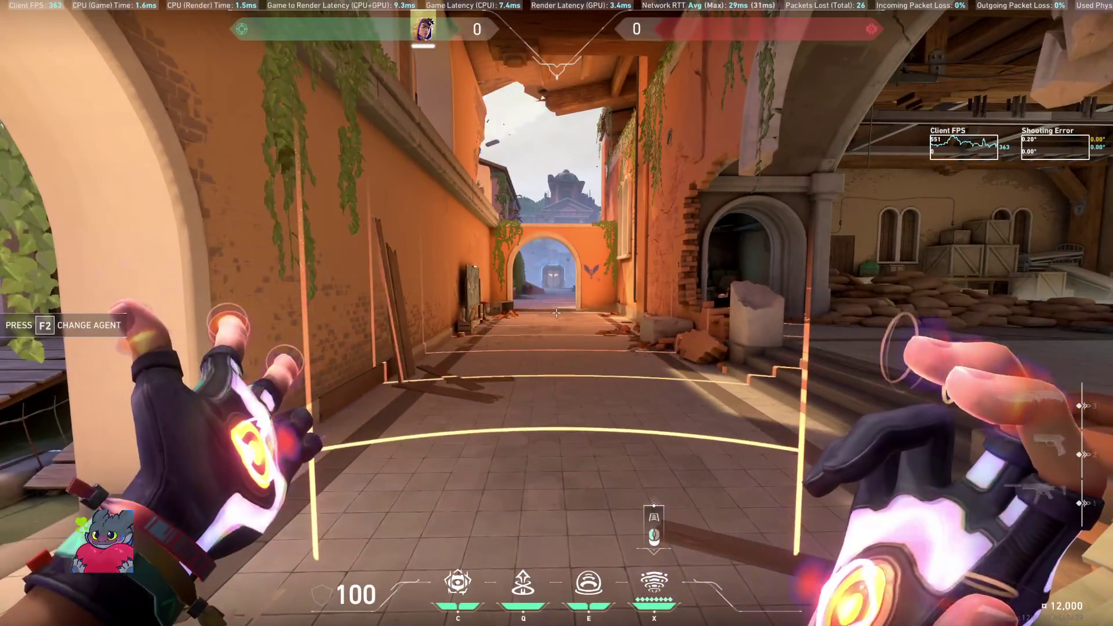
click(557, 313)
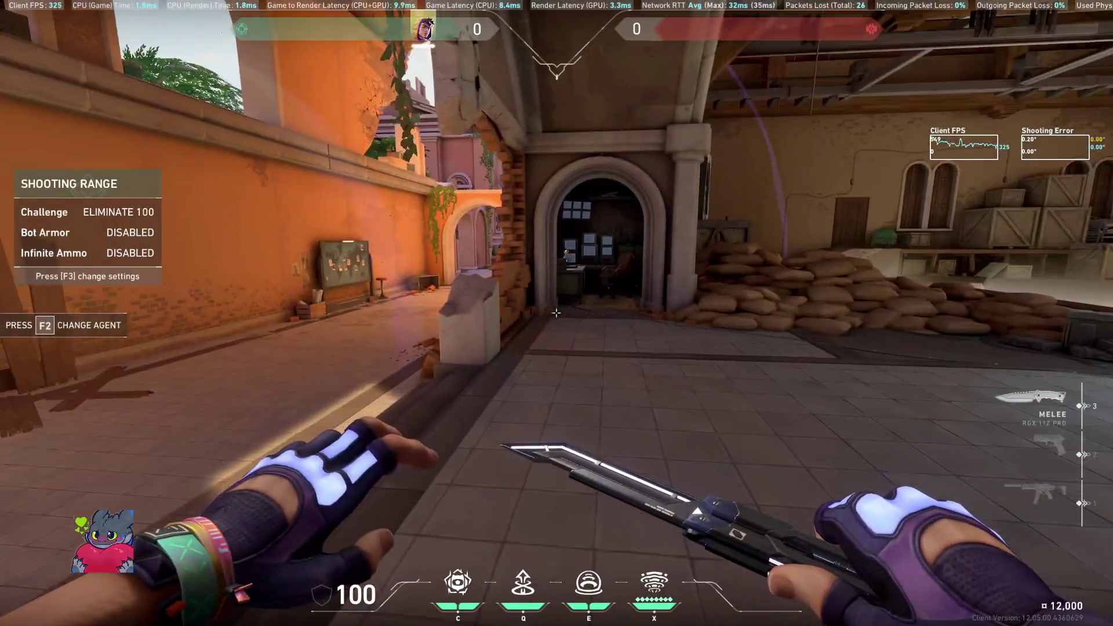
key(F2)
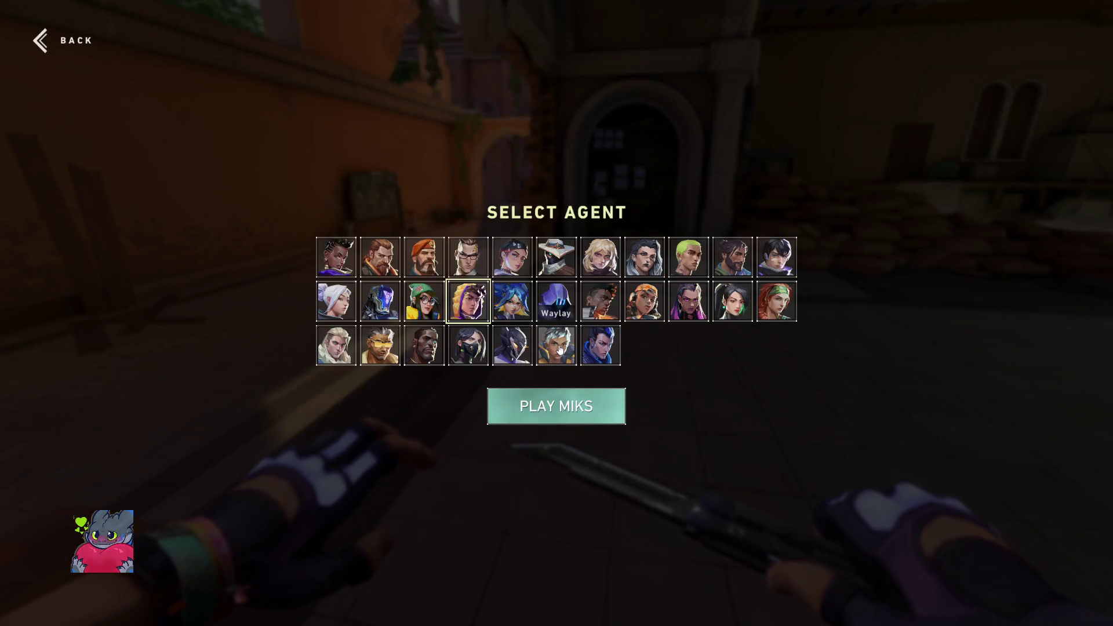
Step: Play as Waylay, using refract to return to a placed point and dash through the arch
click(556, 406)
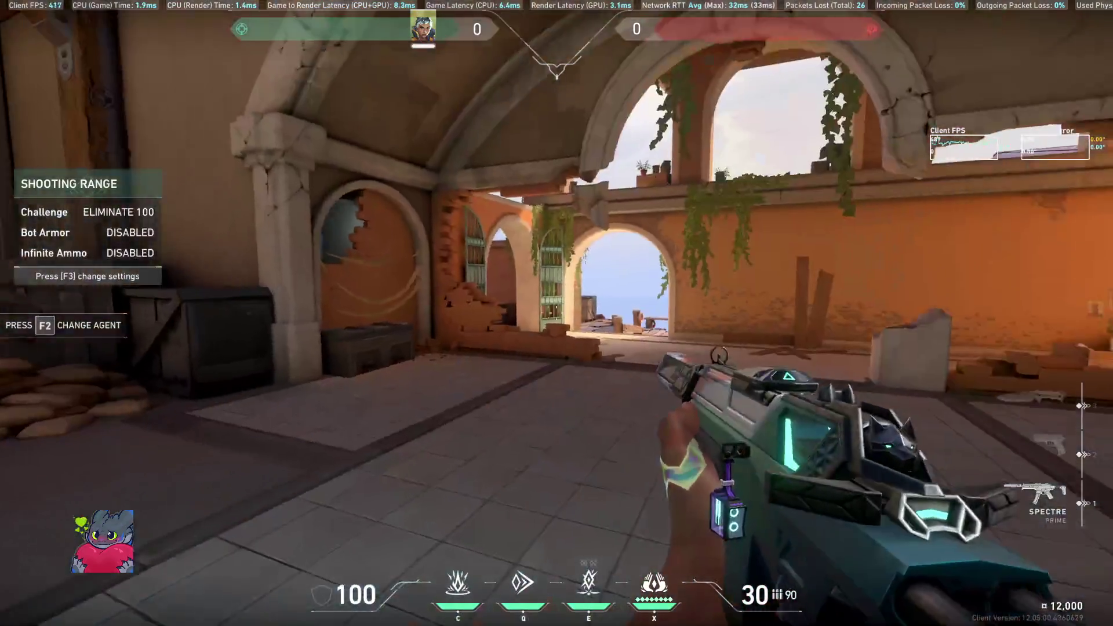
key(e)
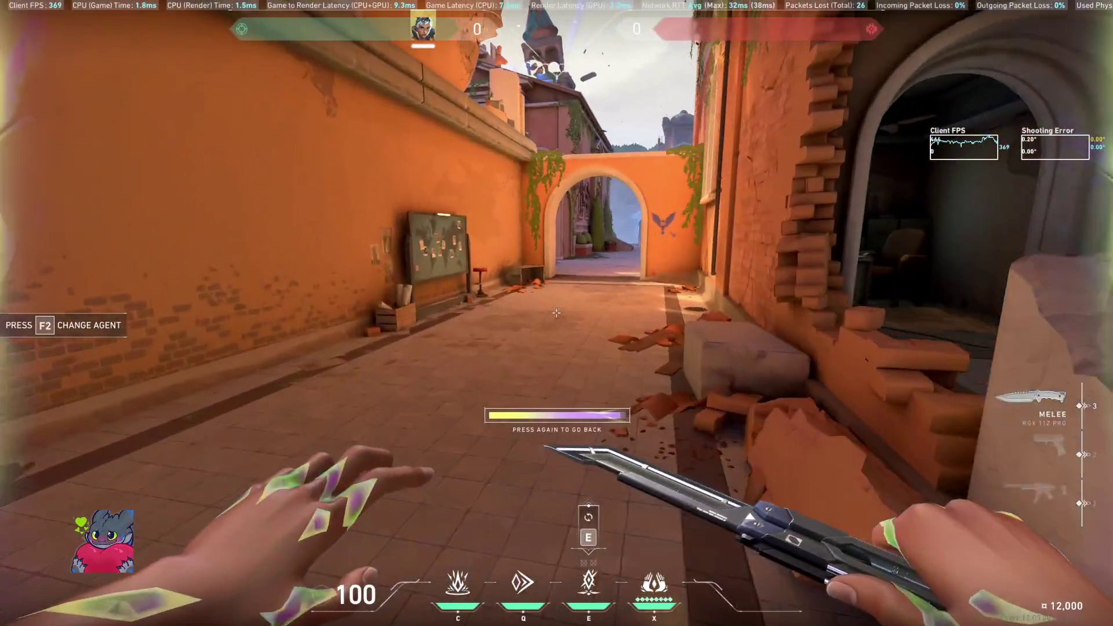
key(w)
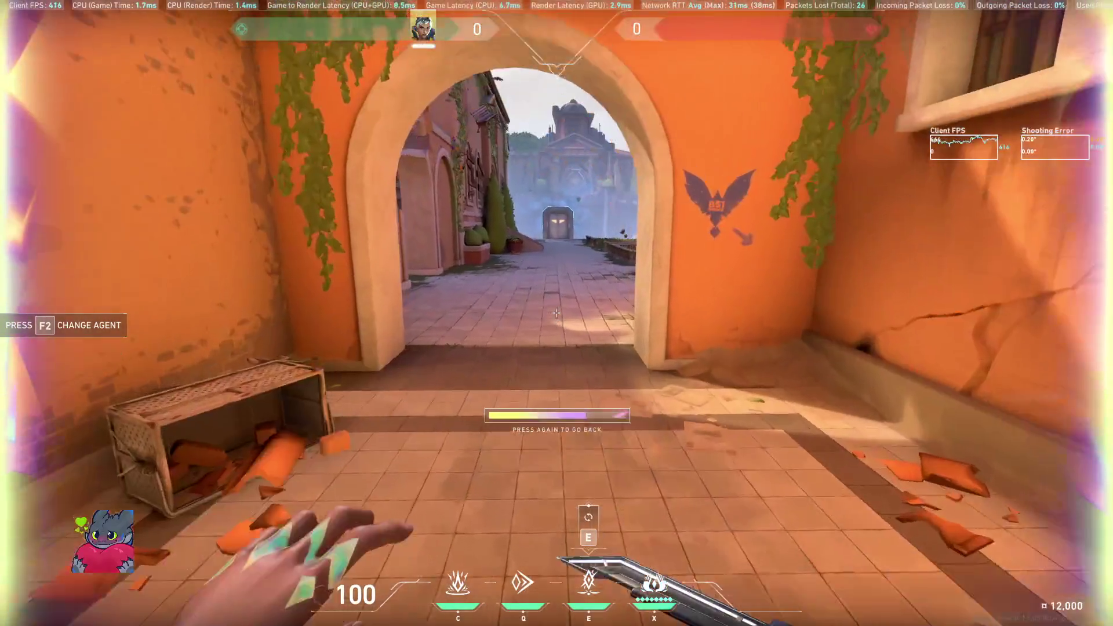
key(e)
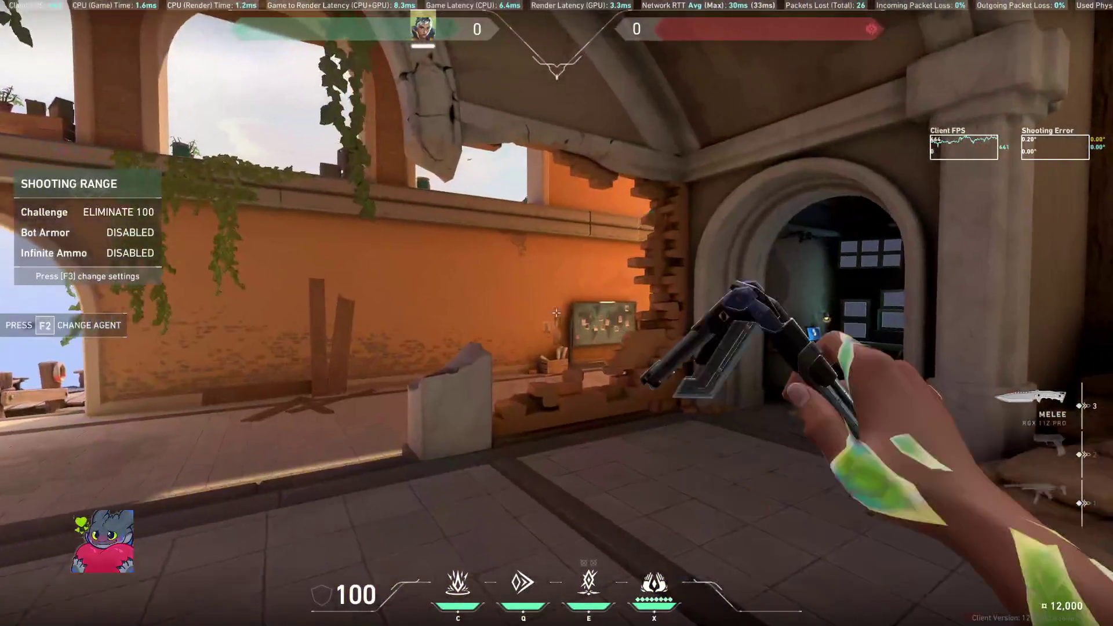
key(q)
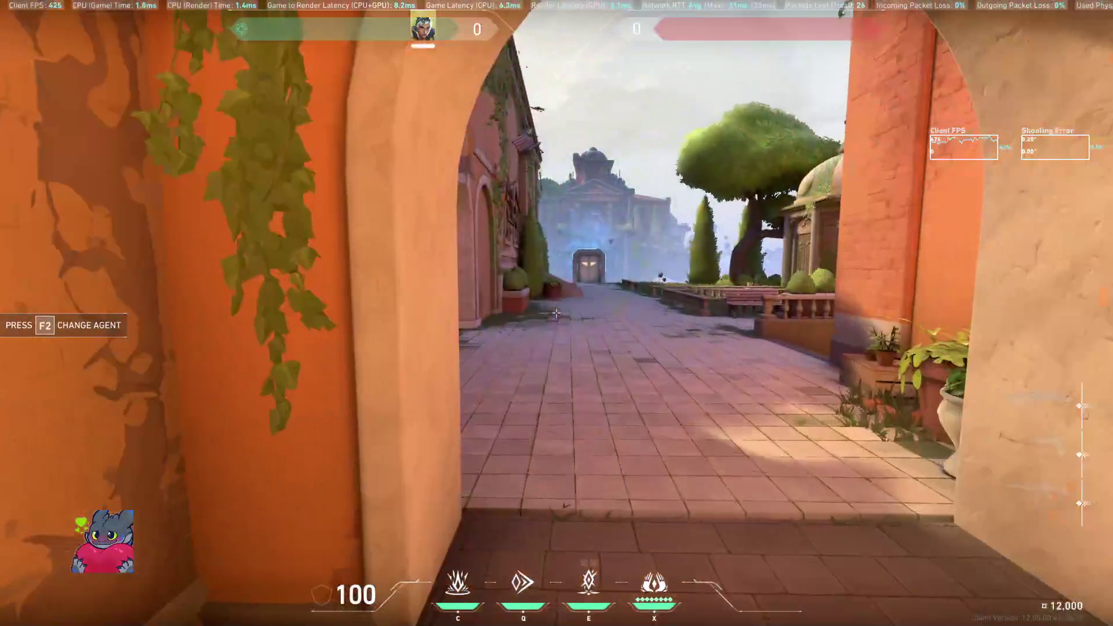
key(3)
key(w)
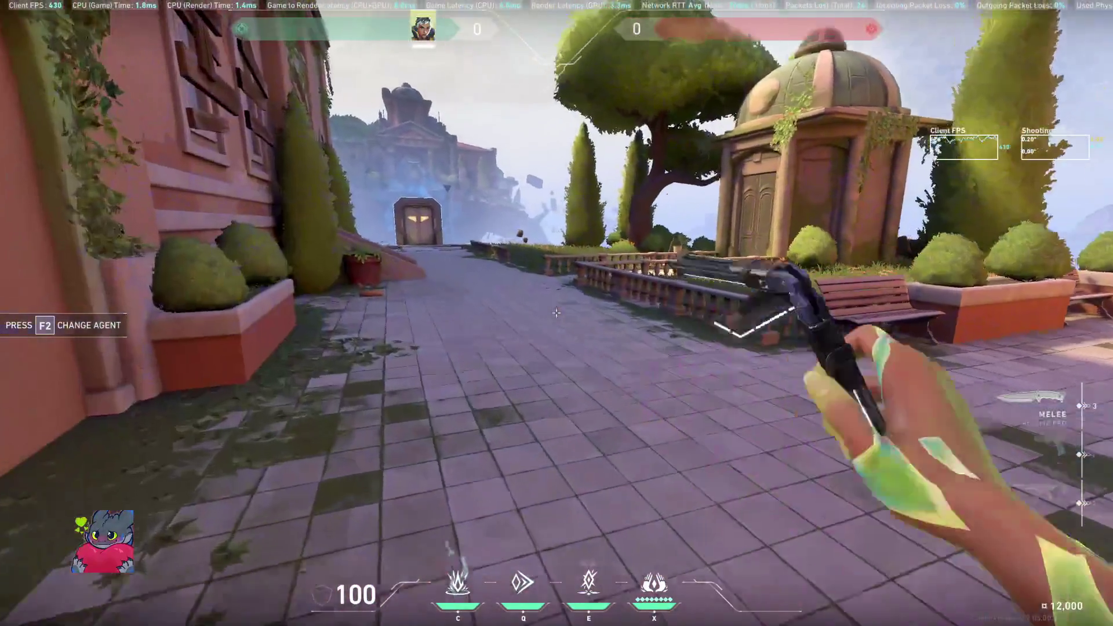
Step: Fire Waylay's ultimate down the corridor, strafe both ways, then choose Vyse
key(e)
key(x)
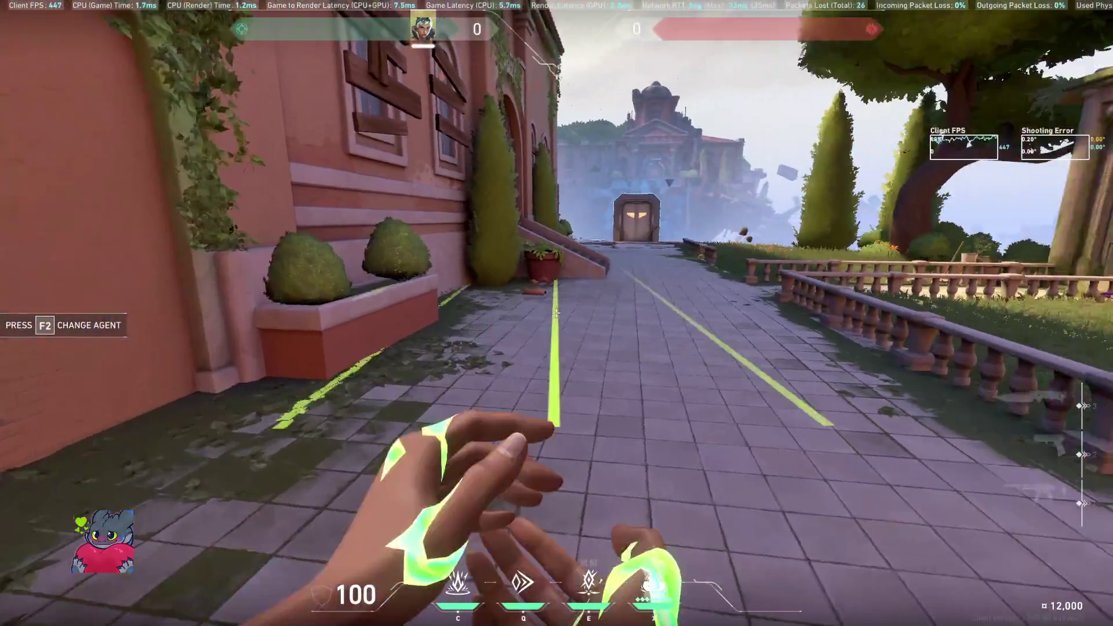
click(557, 313)
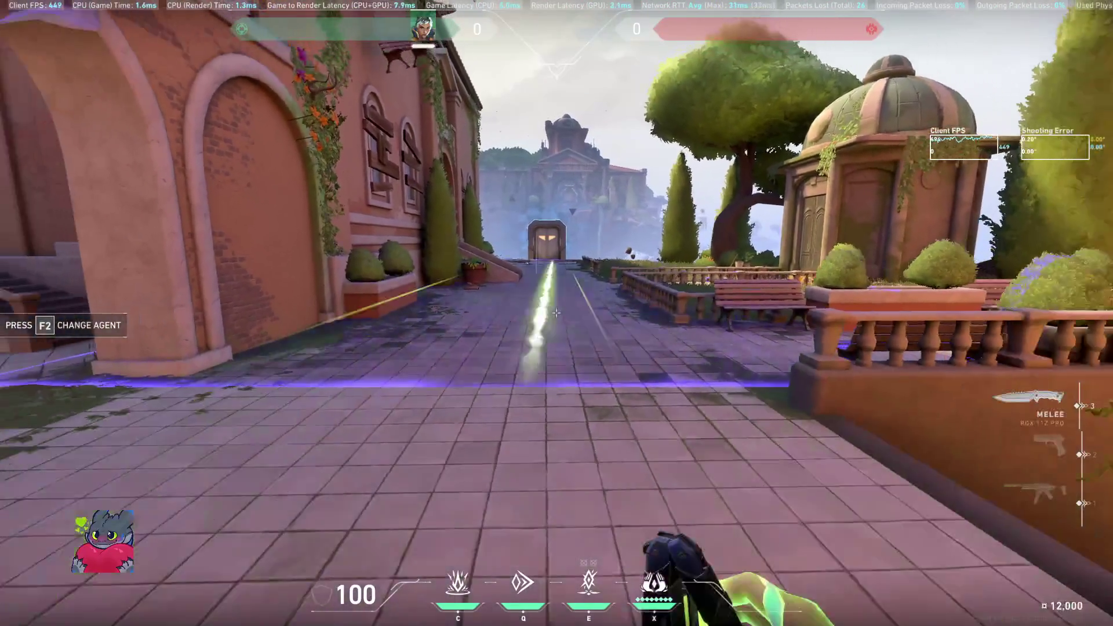
key(w)
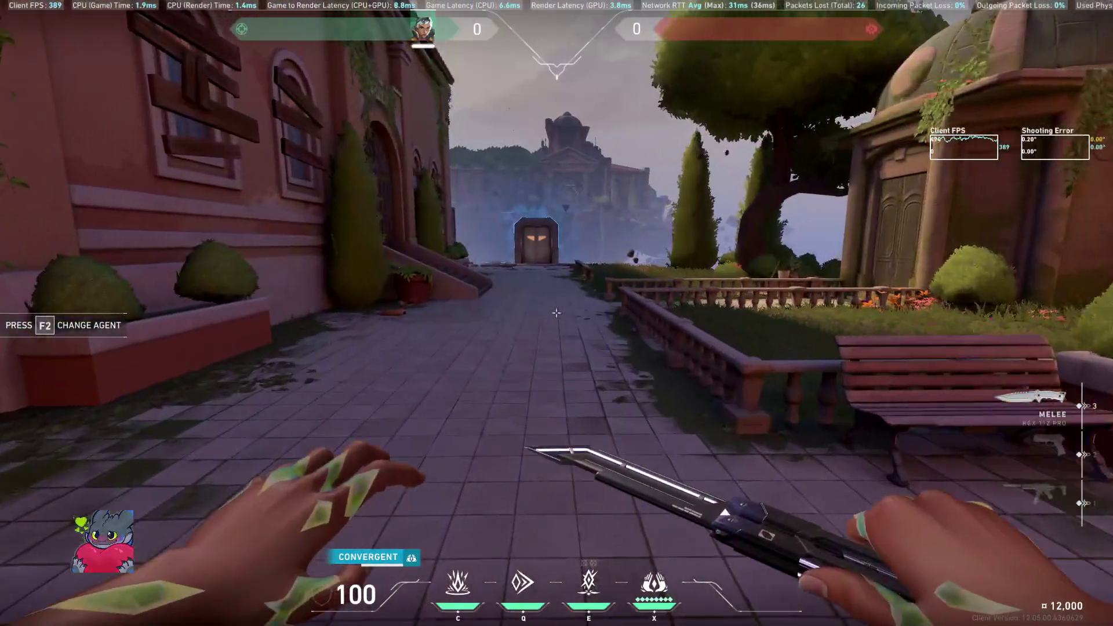
key(a)
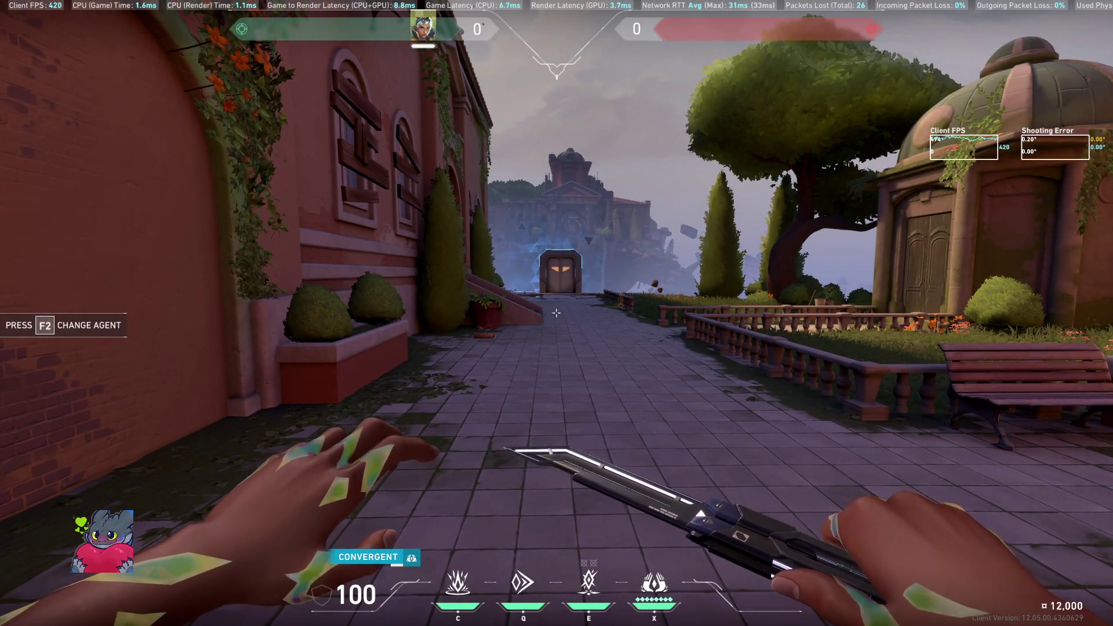
key(d)
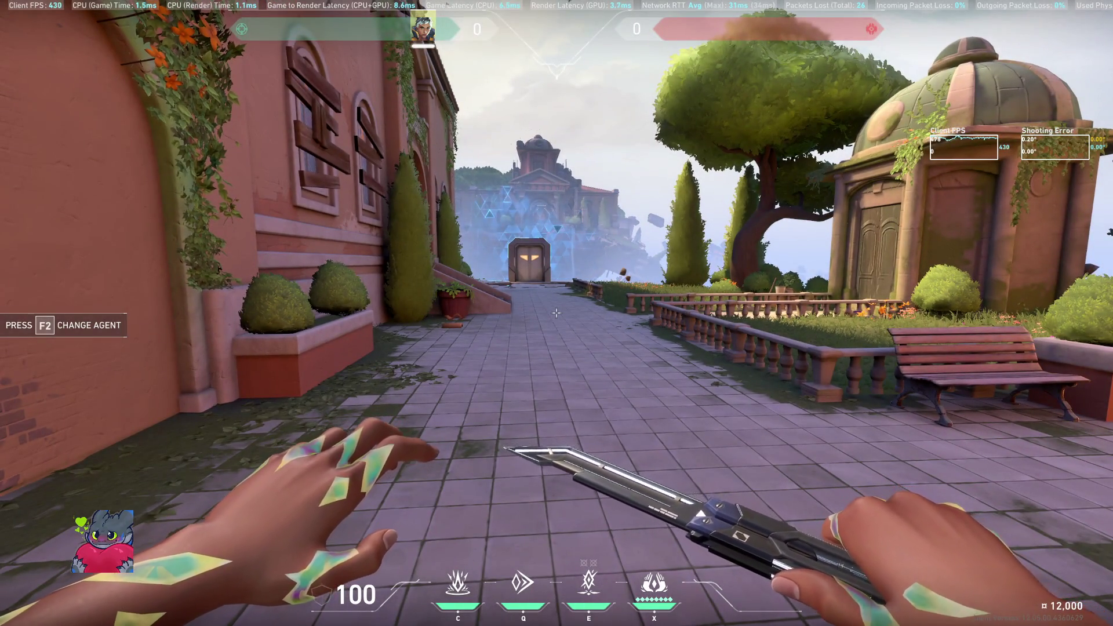
key(F2)
click(513, 336)
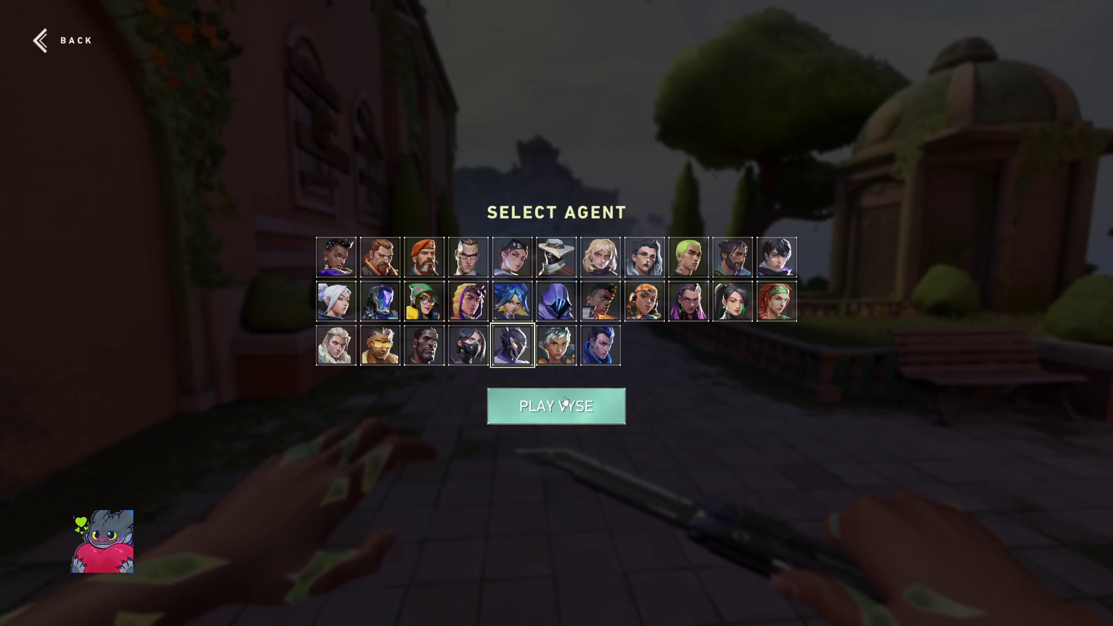
Step: Play as Vyse, set off her Arc Rose flash at the alley arch, then open settings
click(557, 407)
key(e)
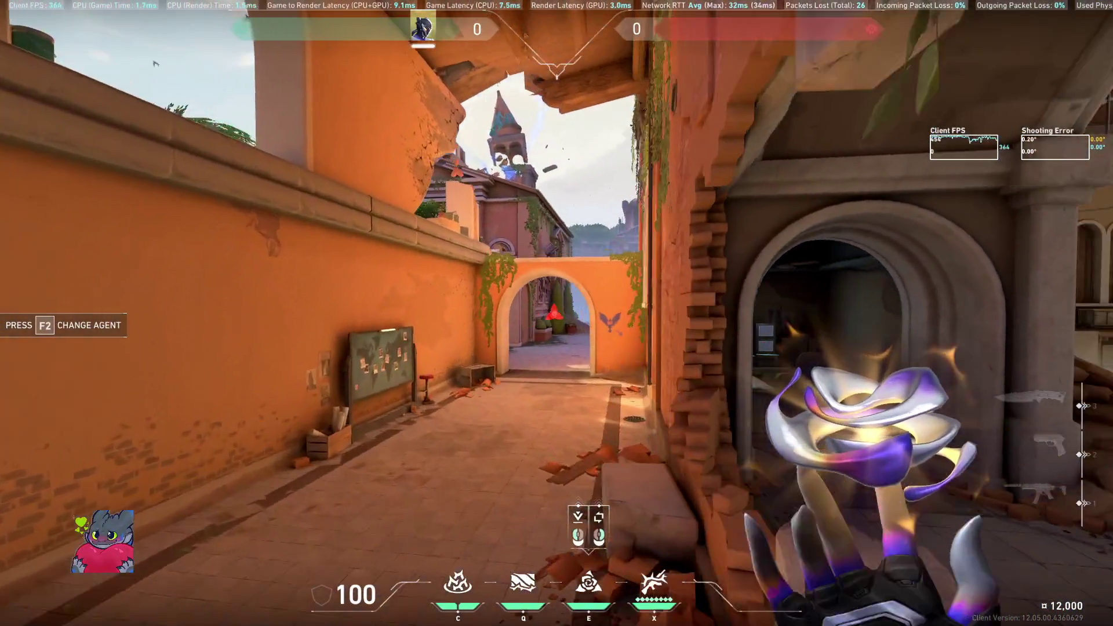
click(557, 314)
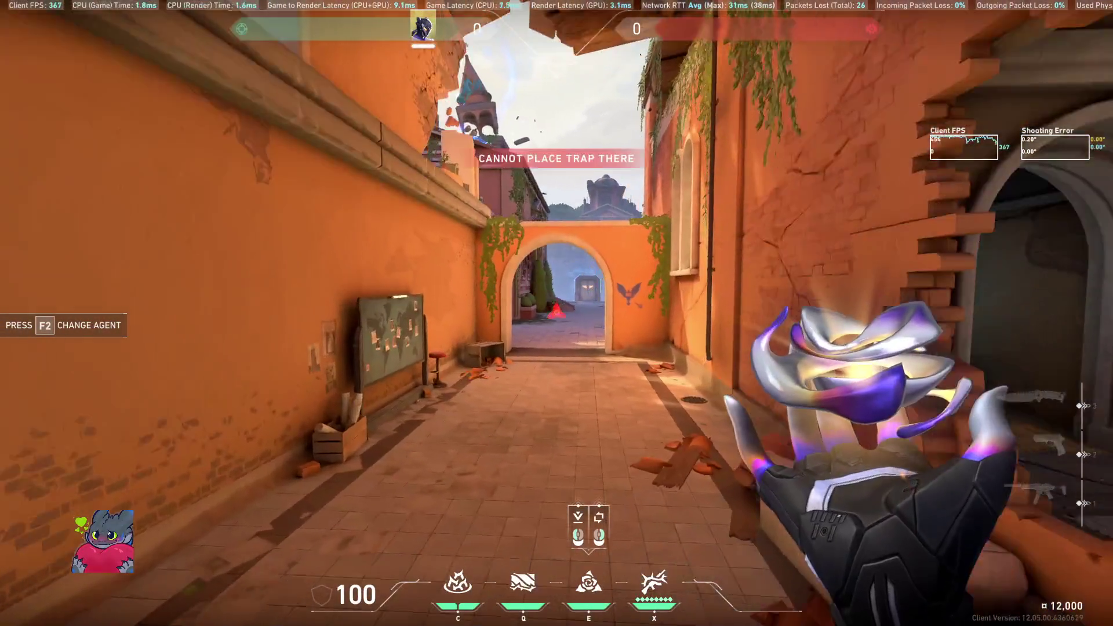
key(3)
key(w)
key(e)
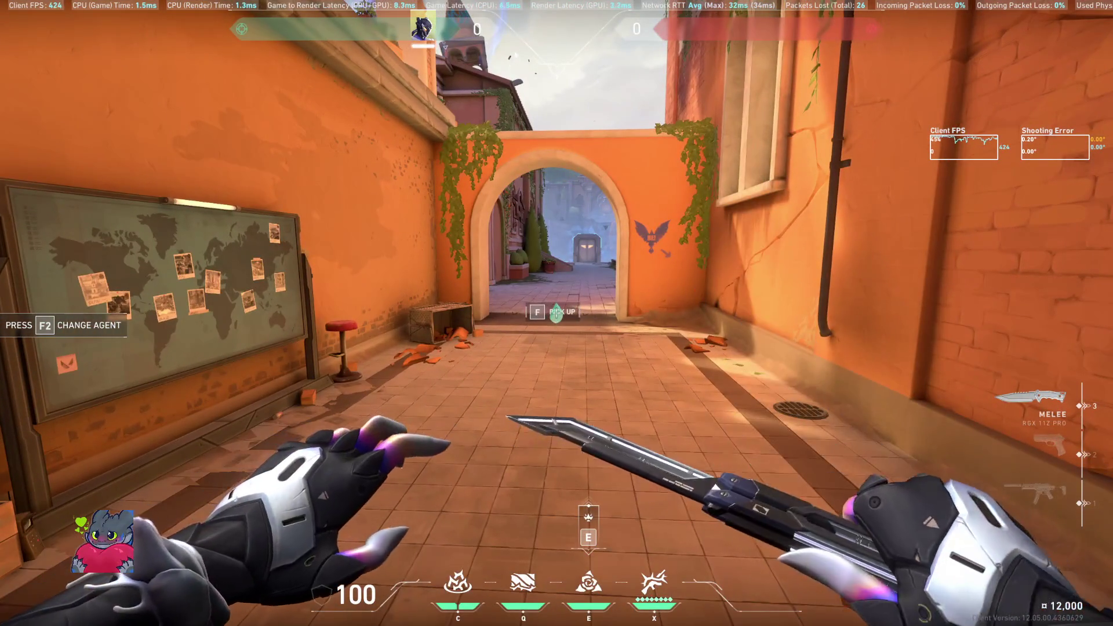
key(F2)
key(Escape)
key(Escape)
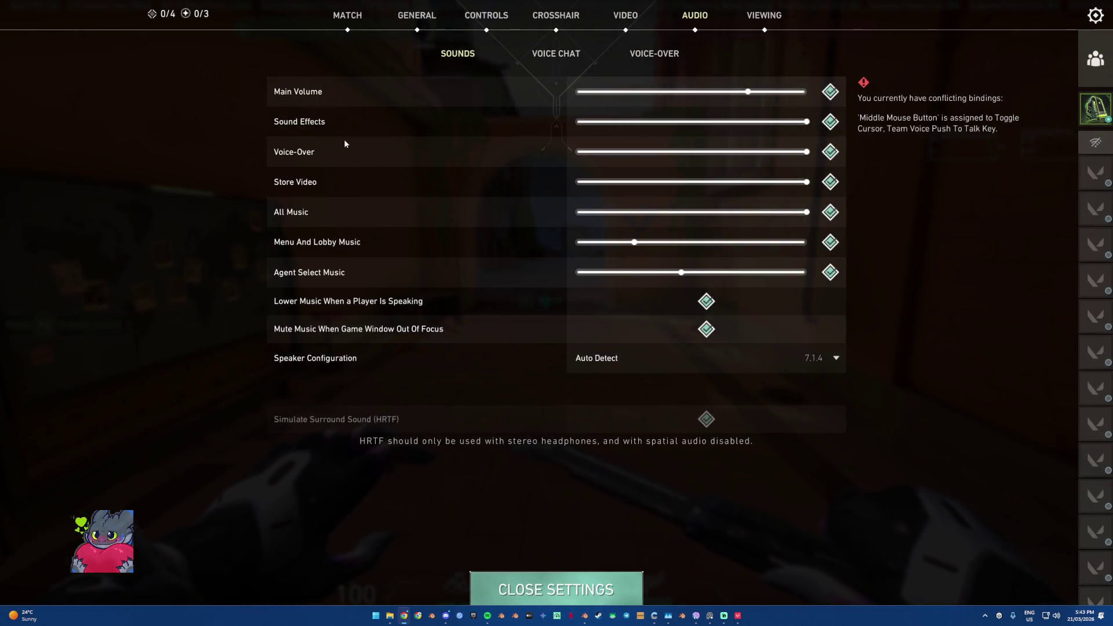
Step: Import a crosshair profile from a pasted code in the Crosshair settings
click(546, 23)
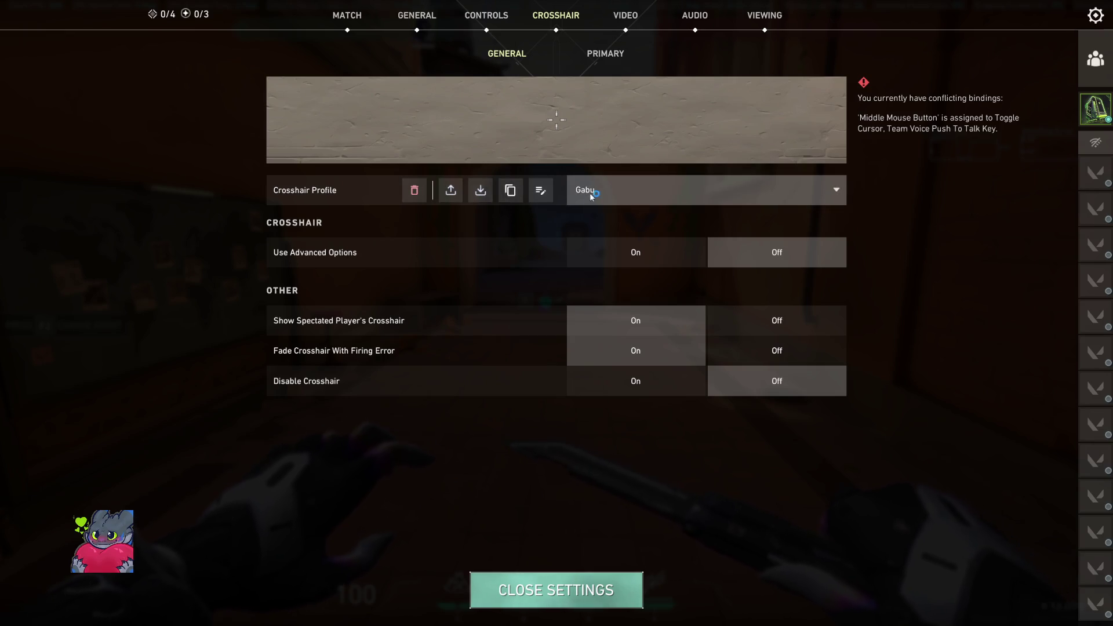
click(480, 191)
text(0;p;0;s;1;P;c;4;o;1;d;1;z;6;a;0;f;0;m;1;0t;10;0l;10;0v;0;0g;1;0o;17;0a;0;0f;0;1t;6;1l;0;1v;3;1g;1;1o;0;1a;1;1s;0.053;1e;0.206;A;c;4;o;0.585;d;1;z;6;a;0;m;1;0t;6;0l;0;0v;3;0g;1;0o;4;0a;1;0f;0;1t;3;1l;8;1v;0;1g;1;1o;18;1a;1)
click(500, 383)
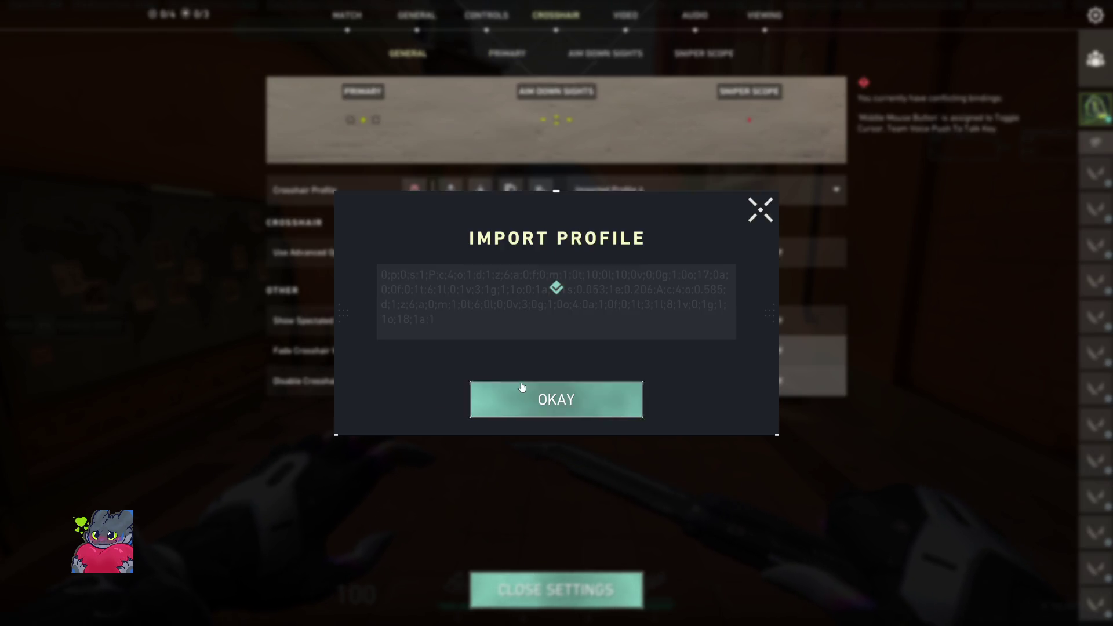
click(554, 404)
Step: Close settings and walk down the alley holding the Spectre
key(Escape)
key(1)
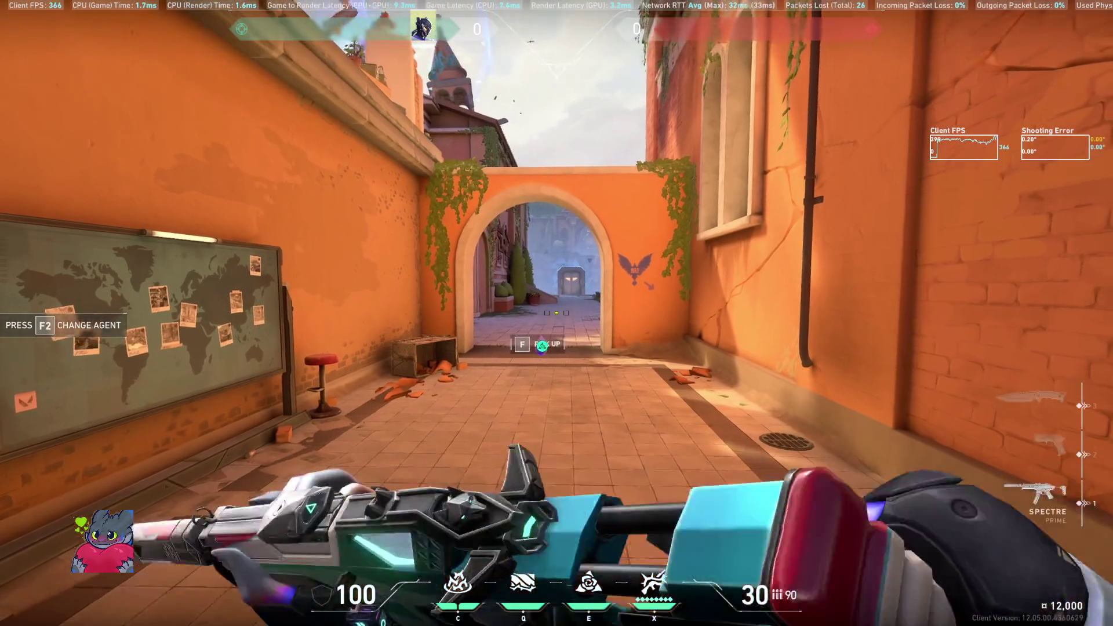
key(w)
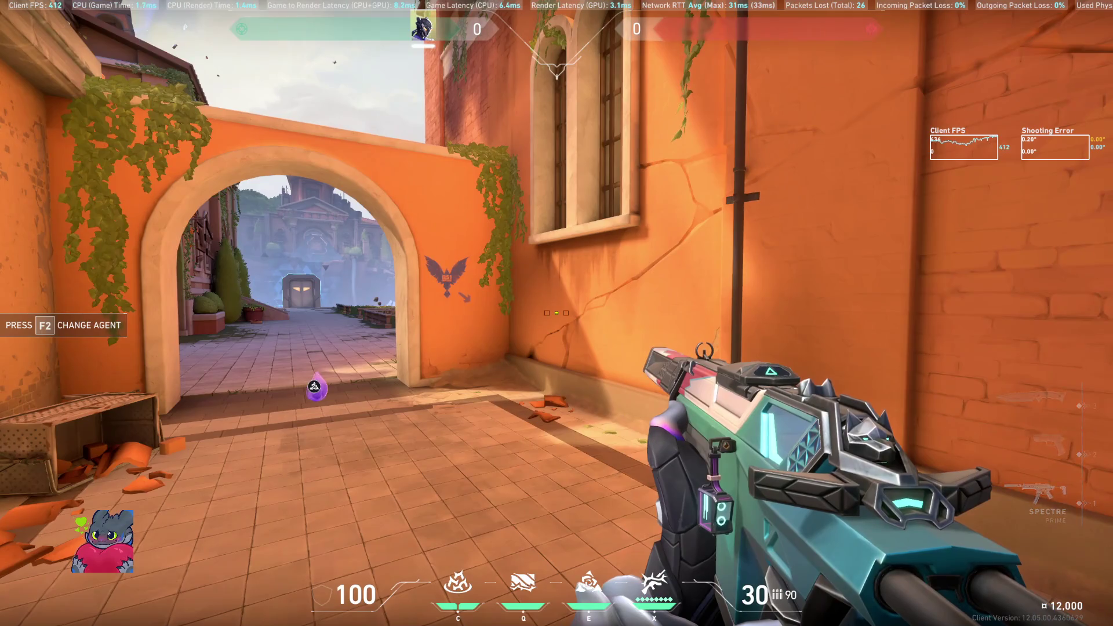
Step: Check the new crosshair by aiming down the Spectre's sights and firing at the wall
right_click(557, 313)
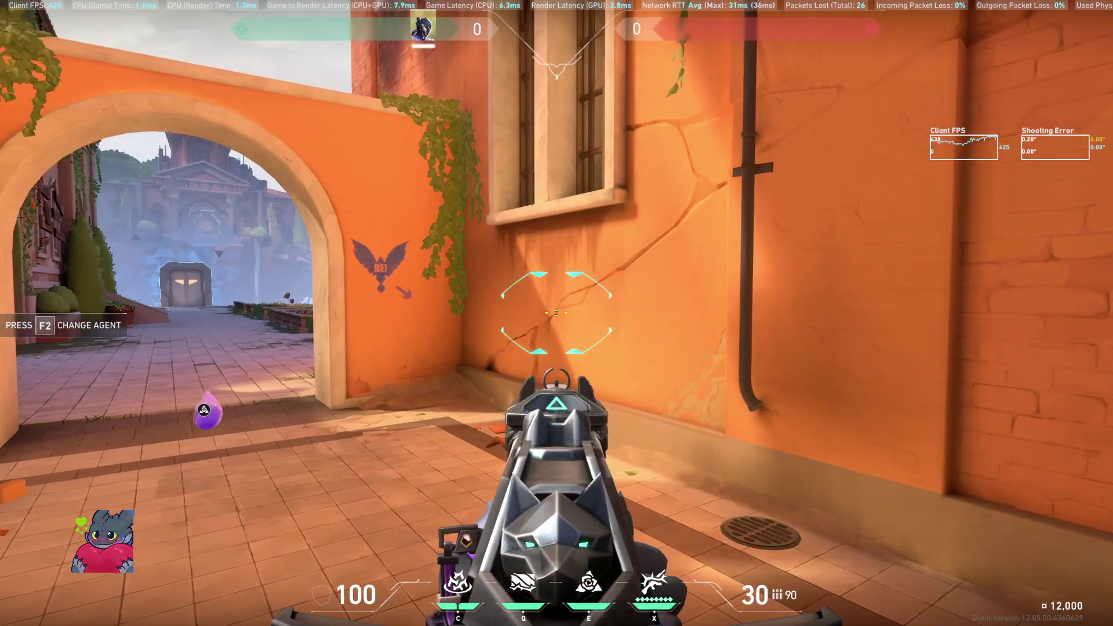
right_click(557, 313)
right_click(557, 314)
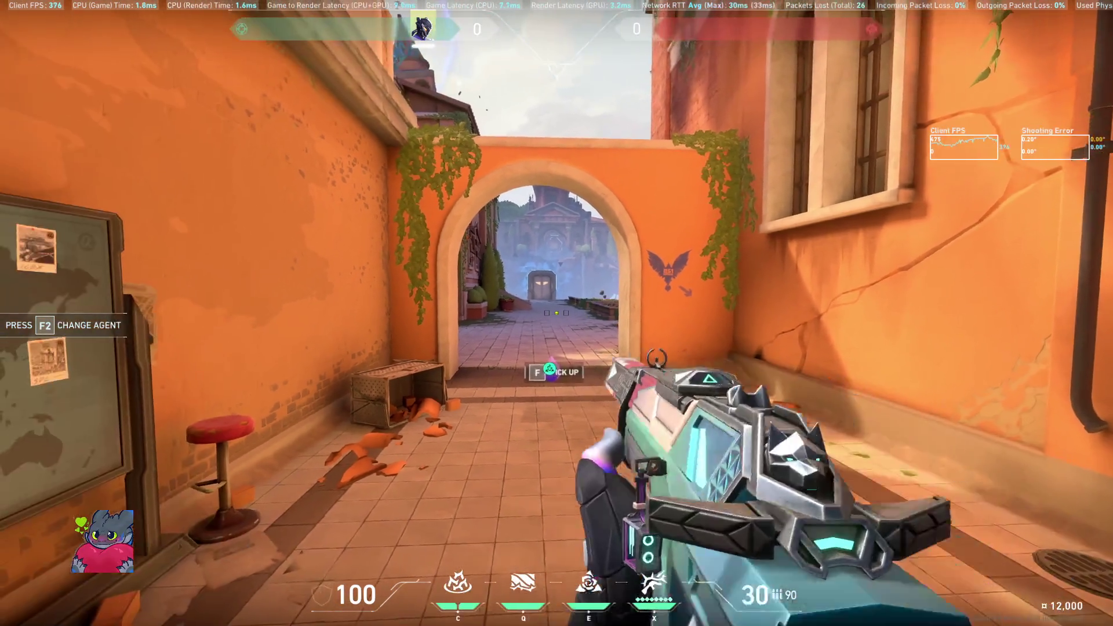
click(557, 314)
Step: Draw the knife and swing it several times near the range door
key(3)
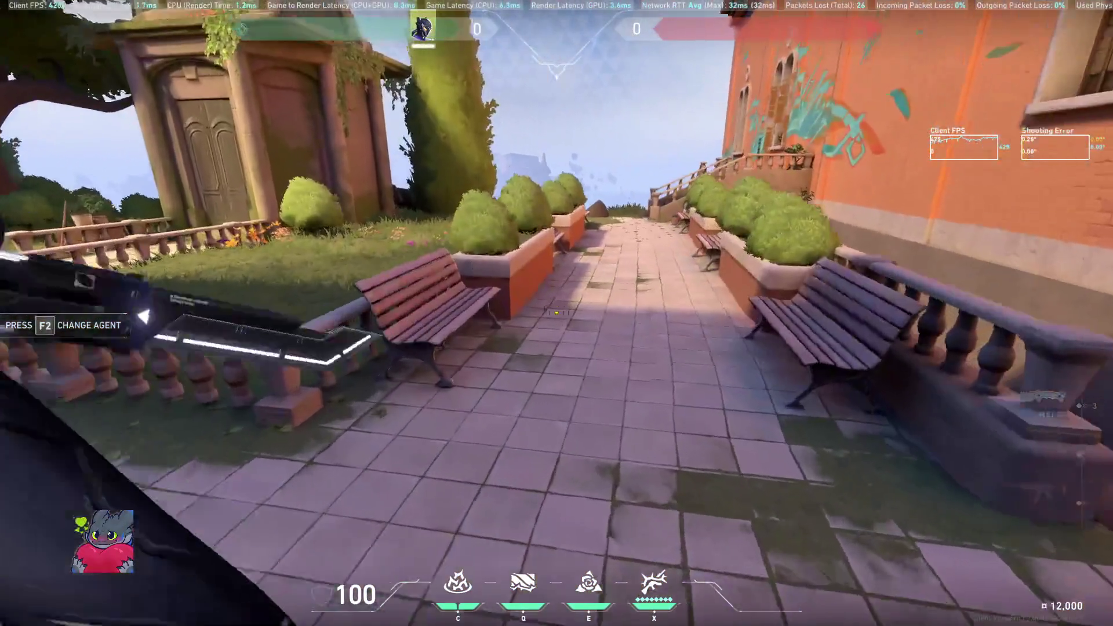
click(557, 313)
click(556, 313)
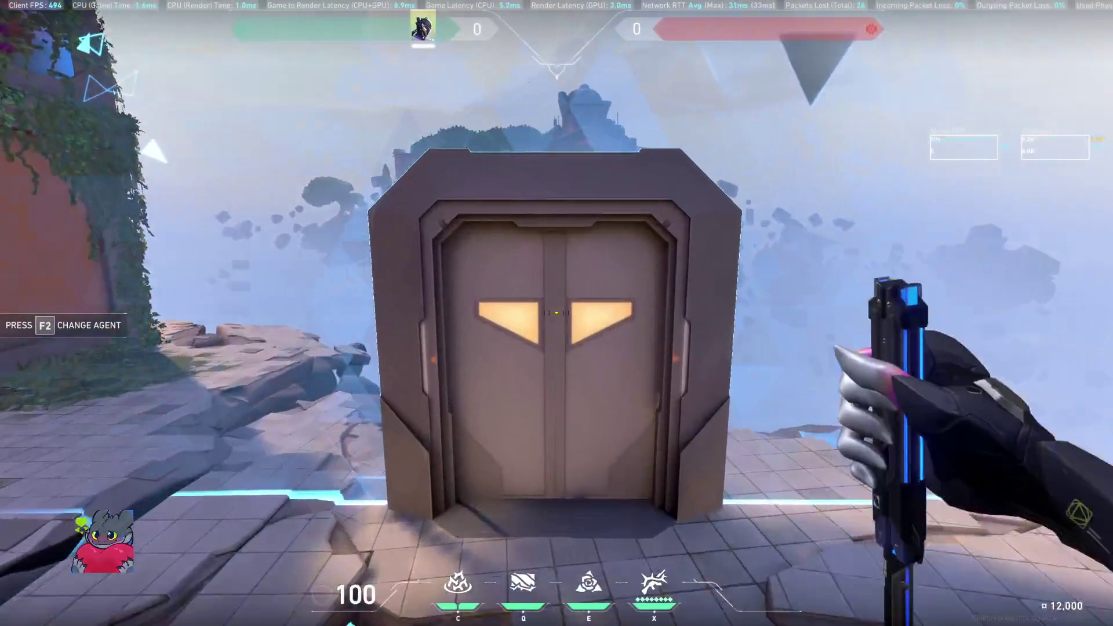
key(y)
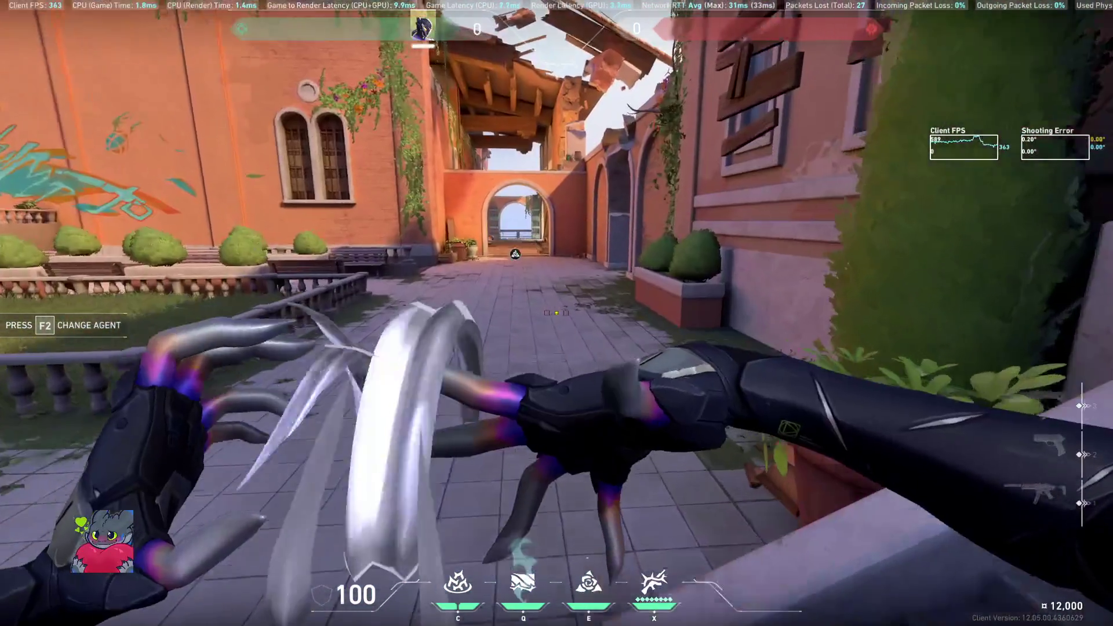
click(556, 313)
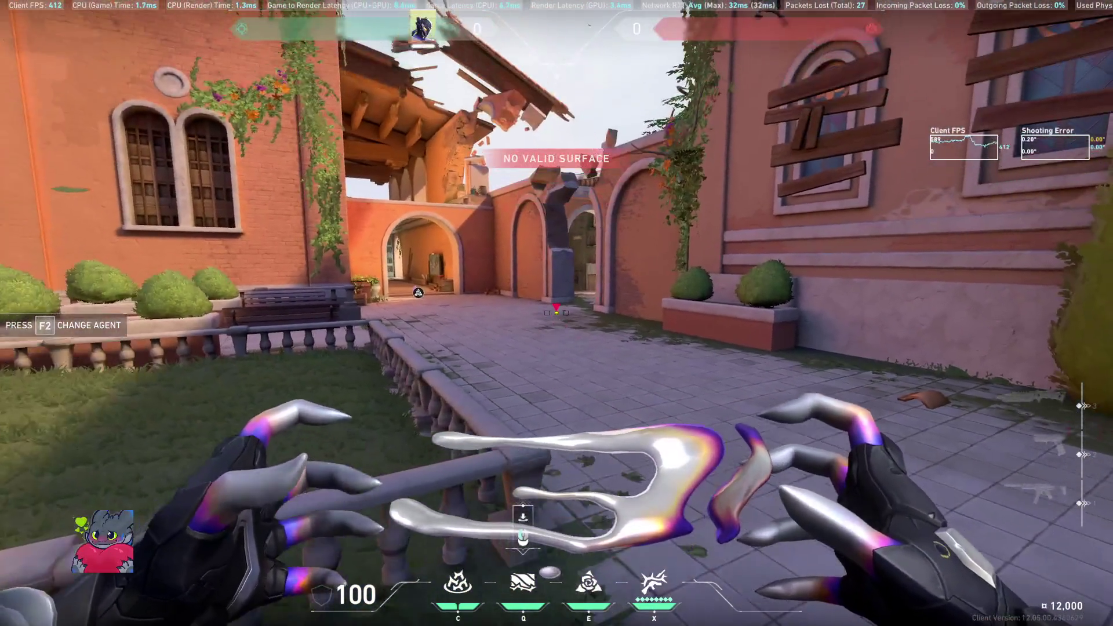
click(556, 313)
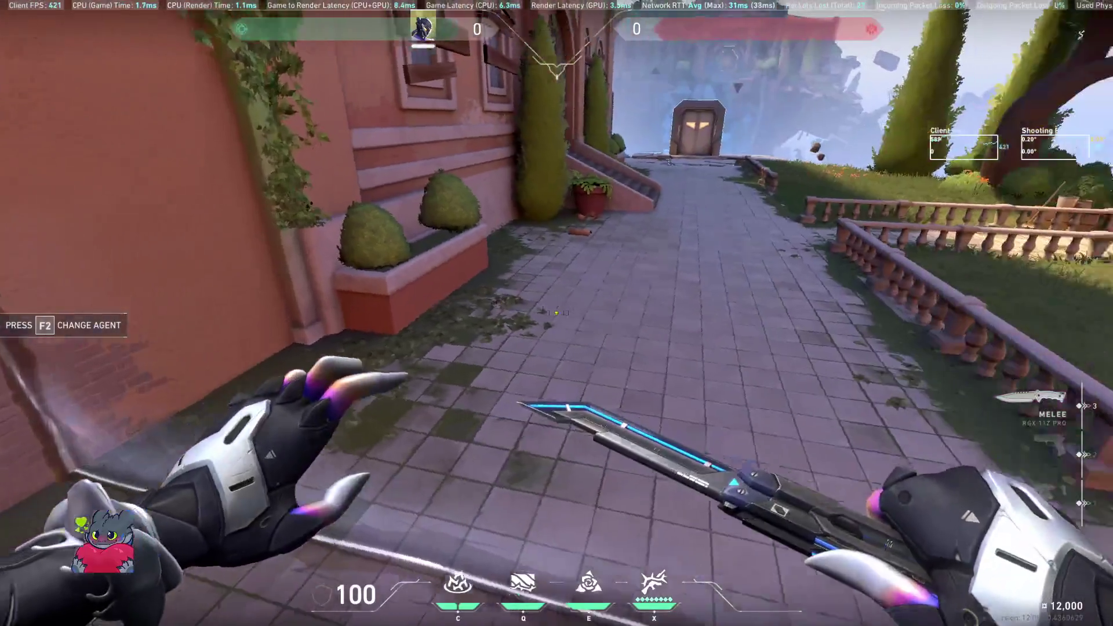
click(556, 313)
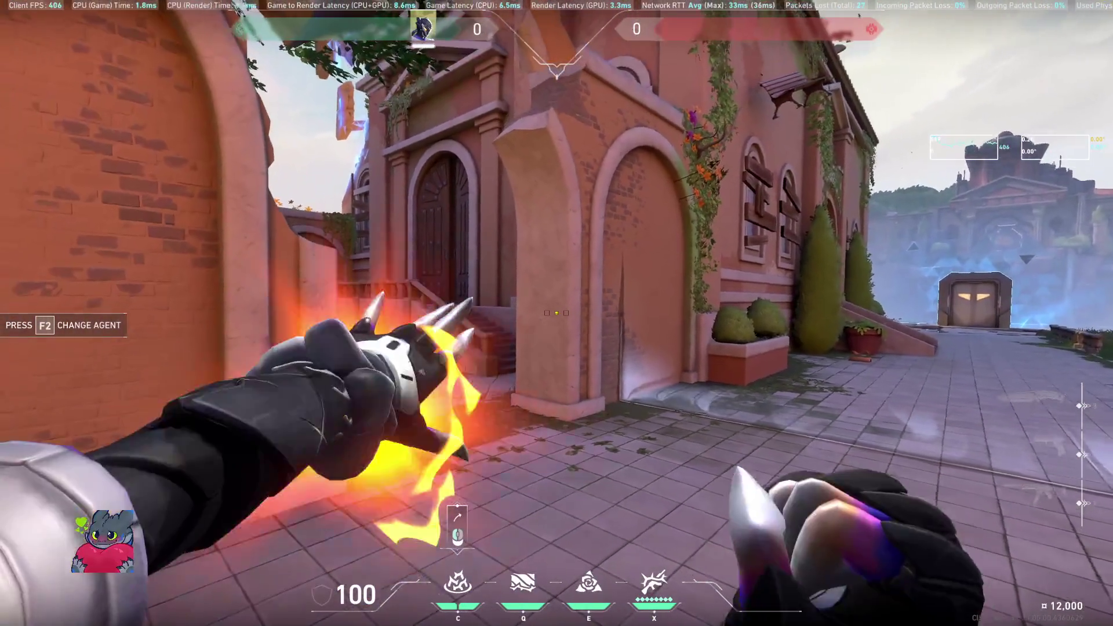
Step: Set off Vyse's thorn ultimate in the courtyard, then switch the agent to Clove
key(w)
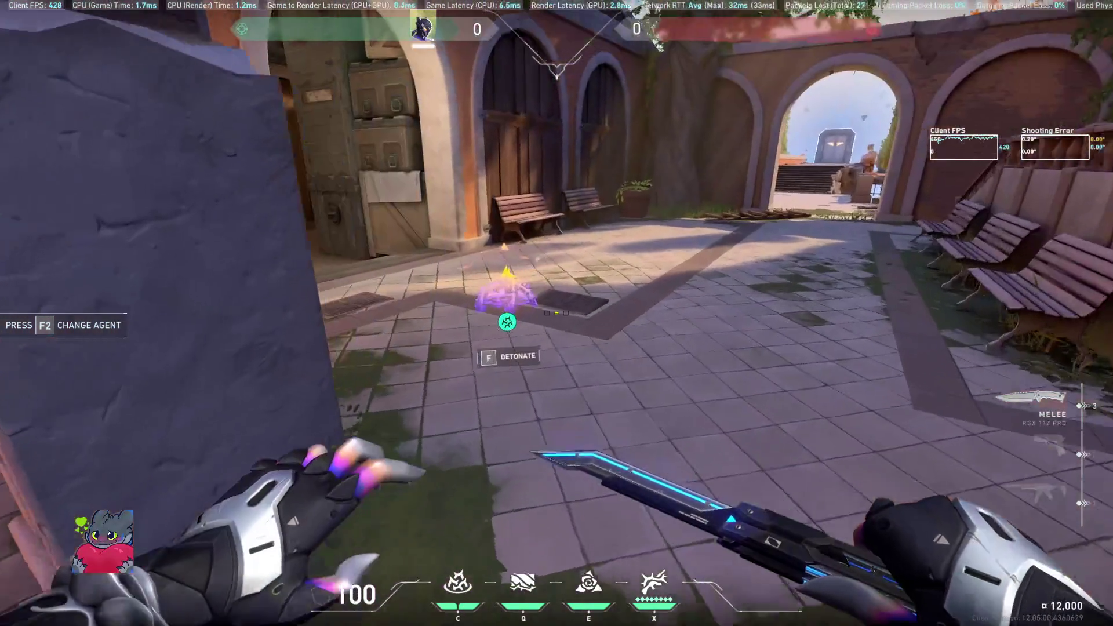
key(f)
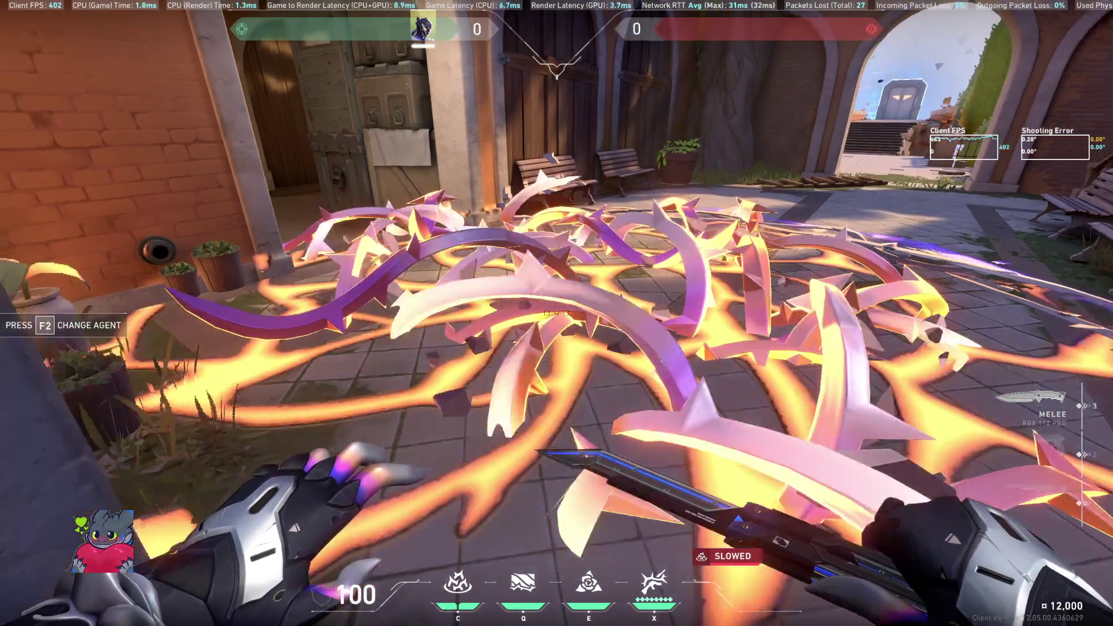
key(s)
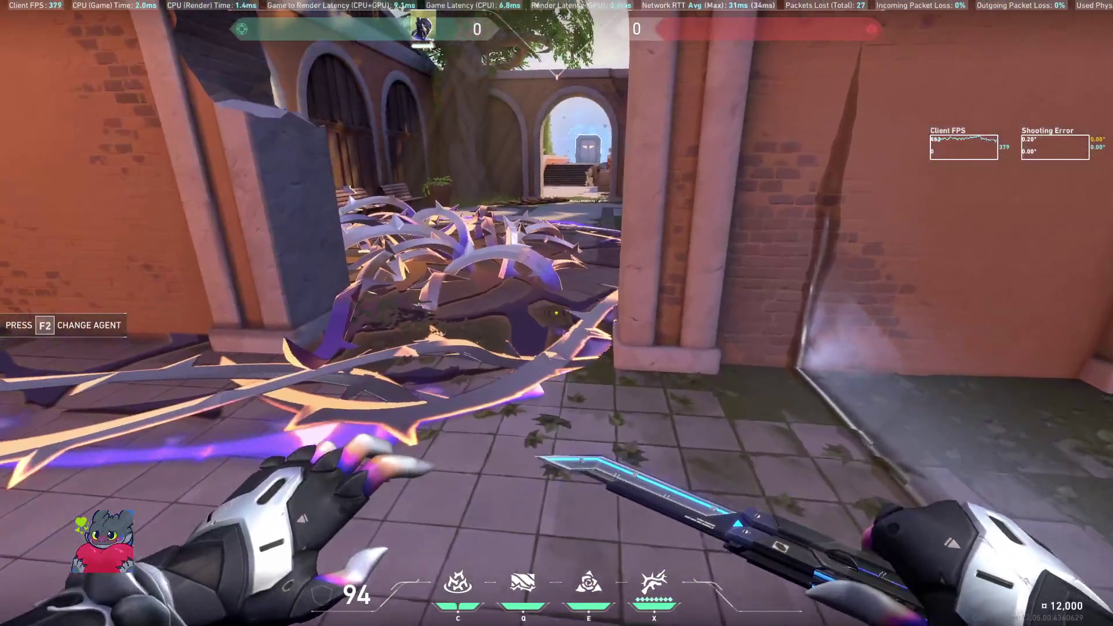
key(w)
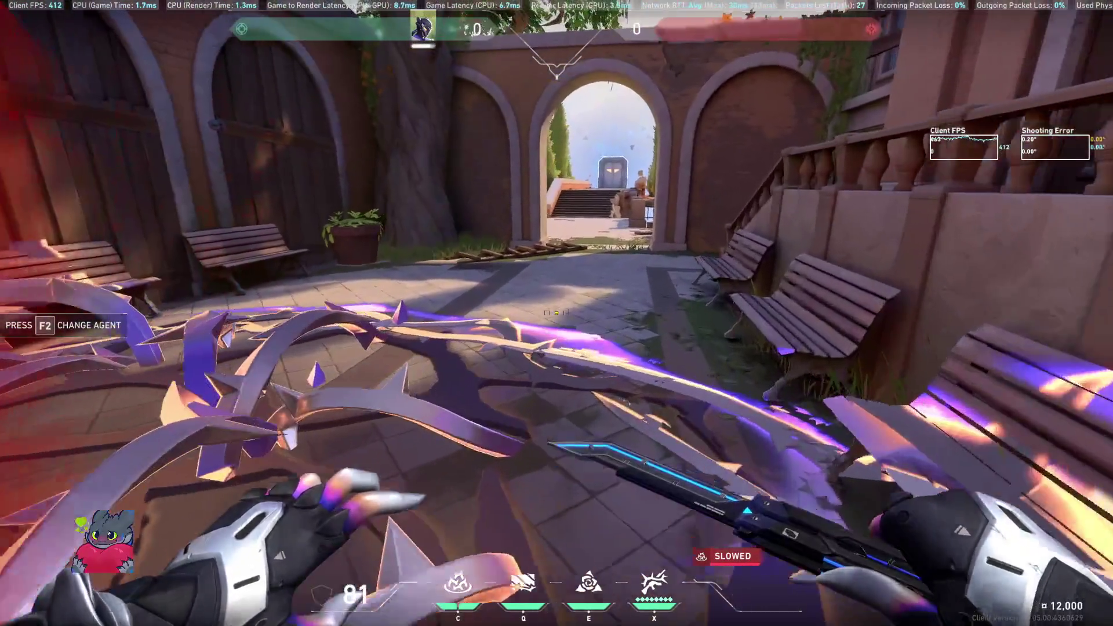
key(F2)
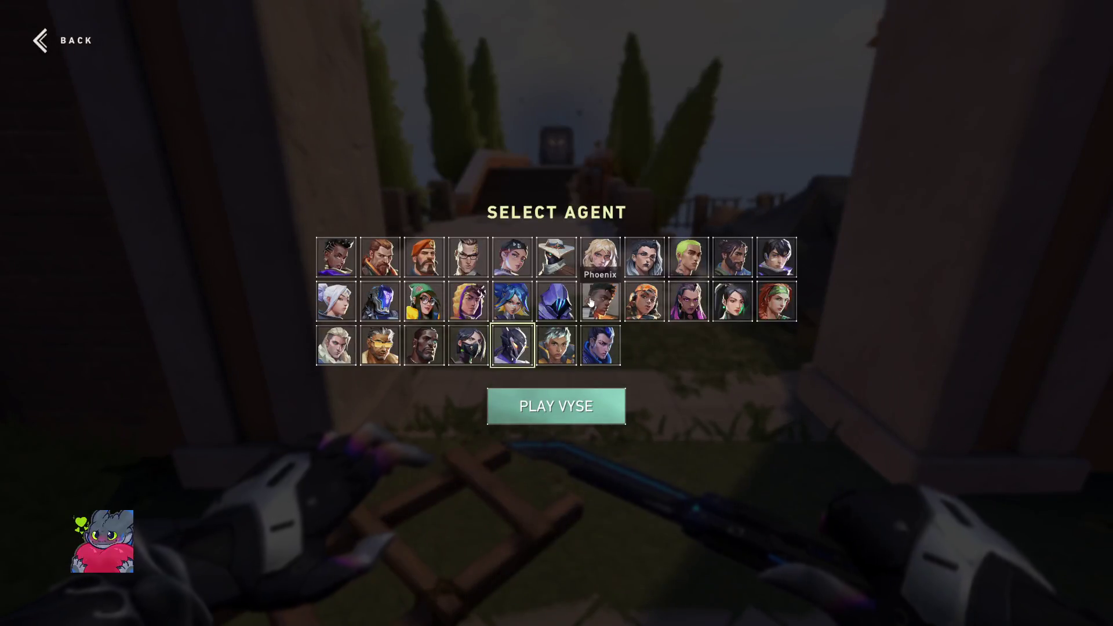
click(575, 414)
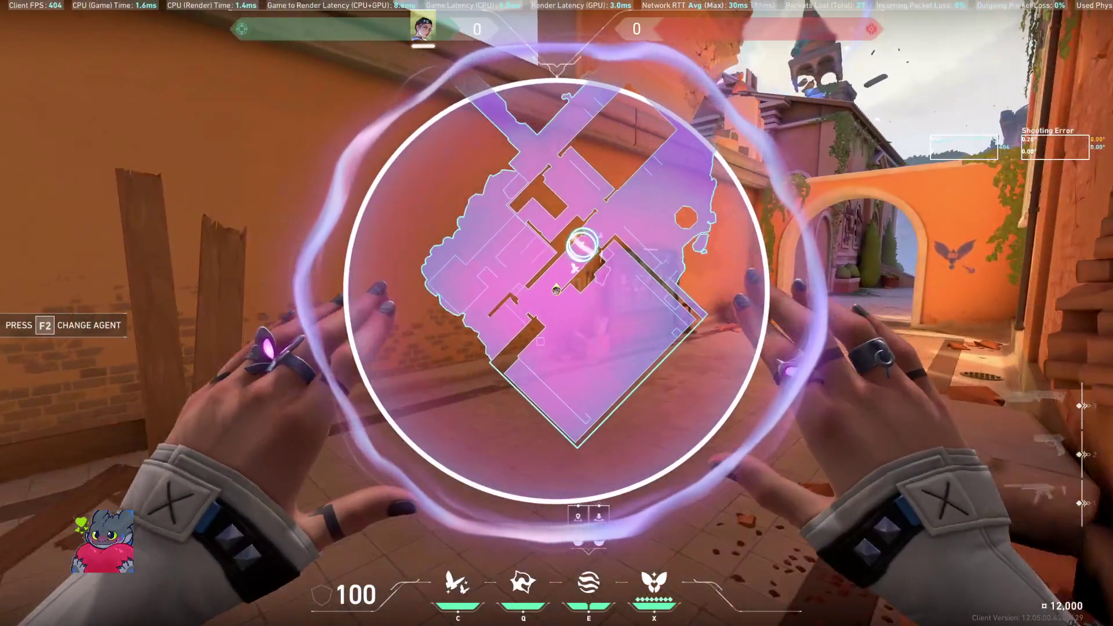
Step: Place Clove's smoke at a courtyard spot and throw the Meddle orb down the alley
click(572, 249)
right_click(571, 249)
key(q)
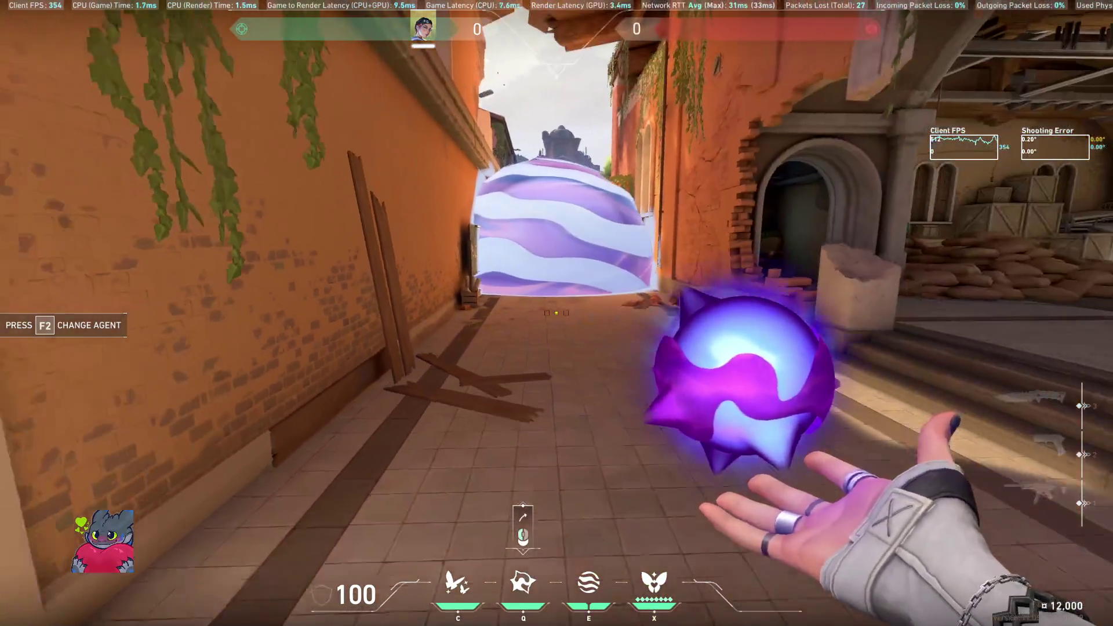
click(557, 313)
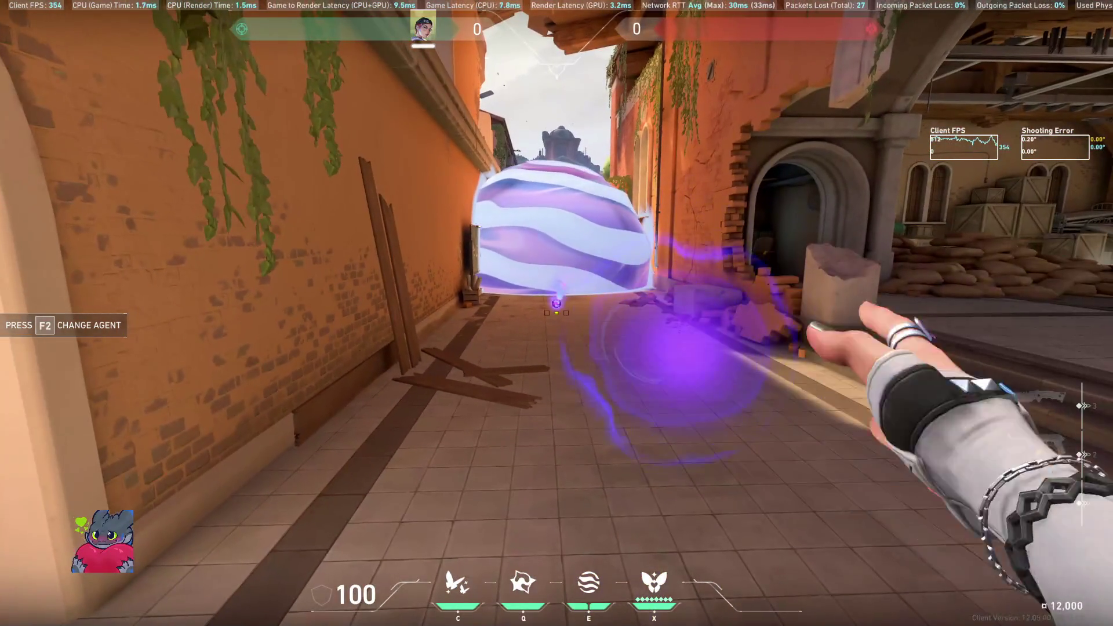
Step: Attempt Clove's self-heal, cycle between knife and Spectre, then reopen agent selection
key(c)
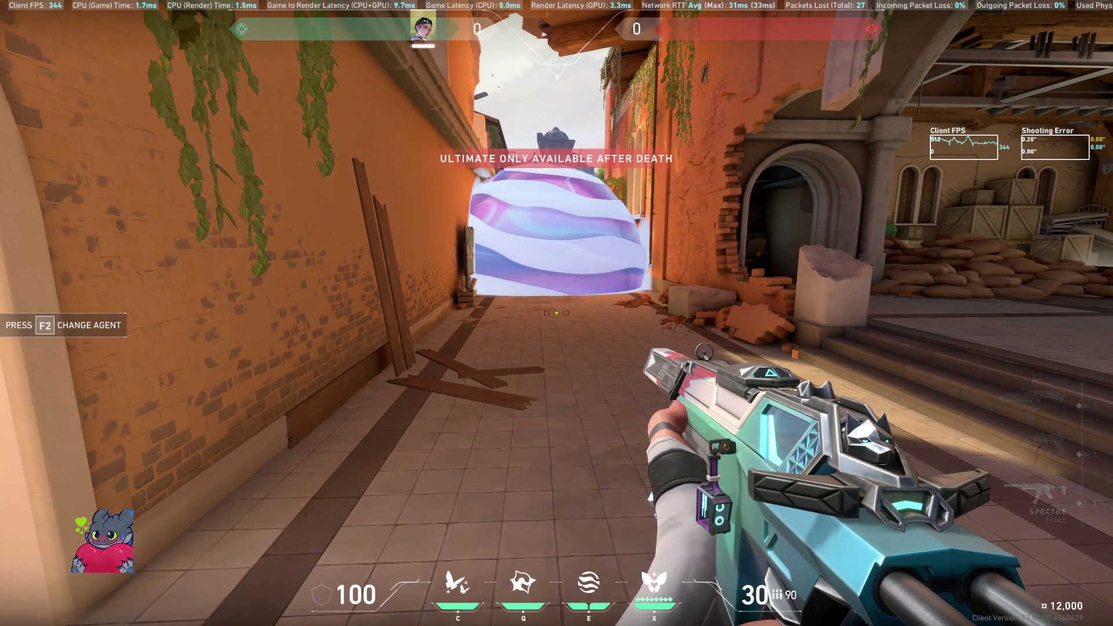
key(3)
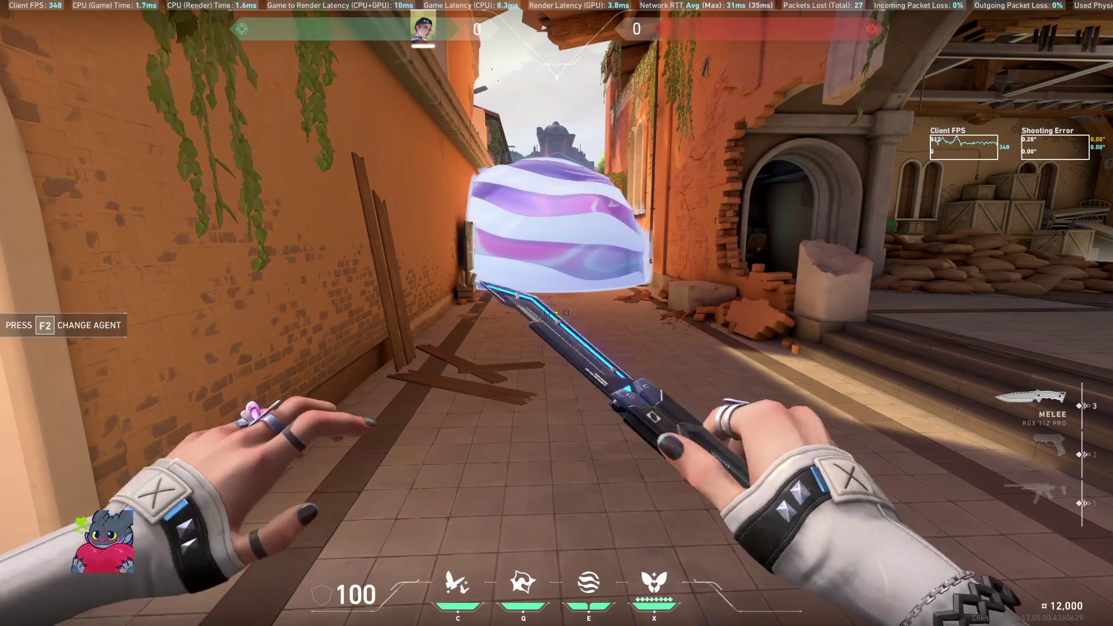
key(1)
key(q)
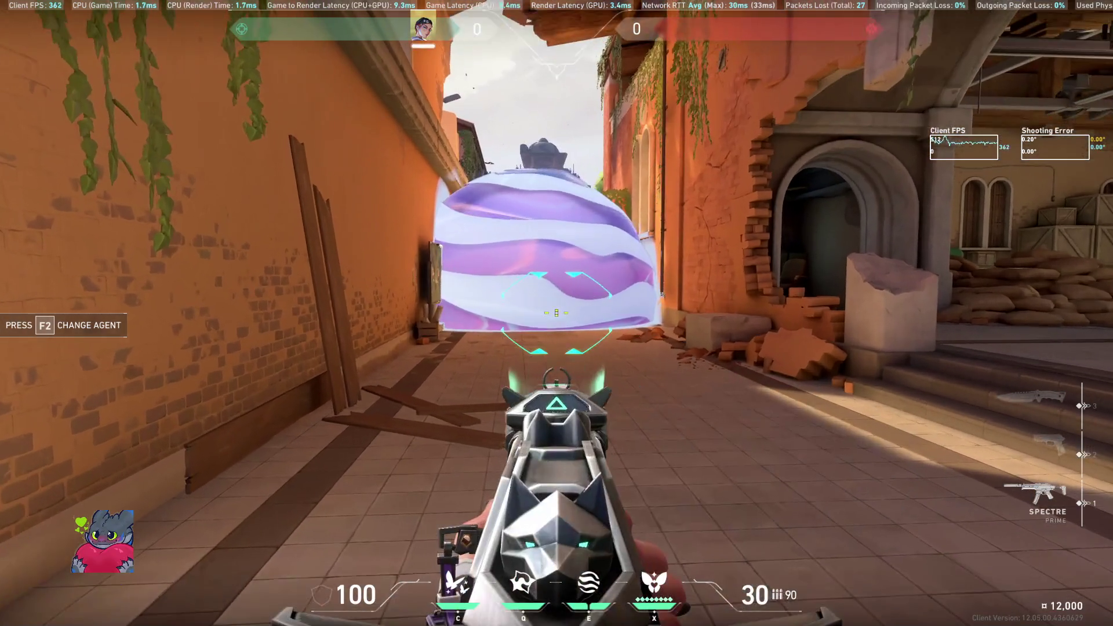
key(1)
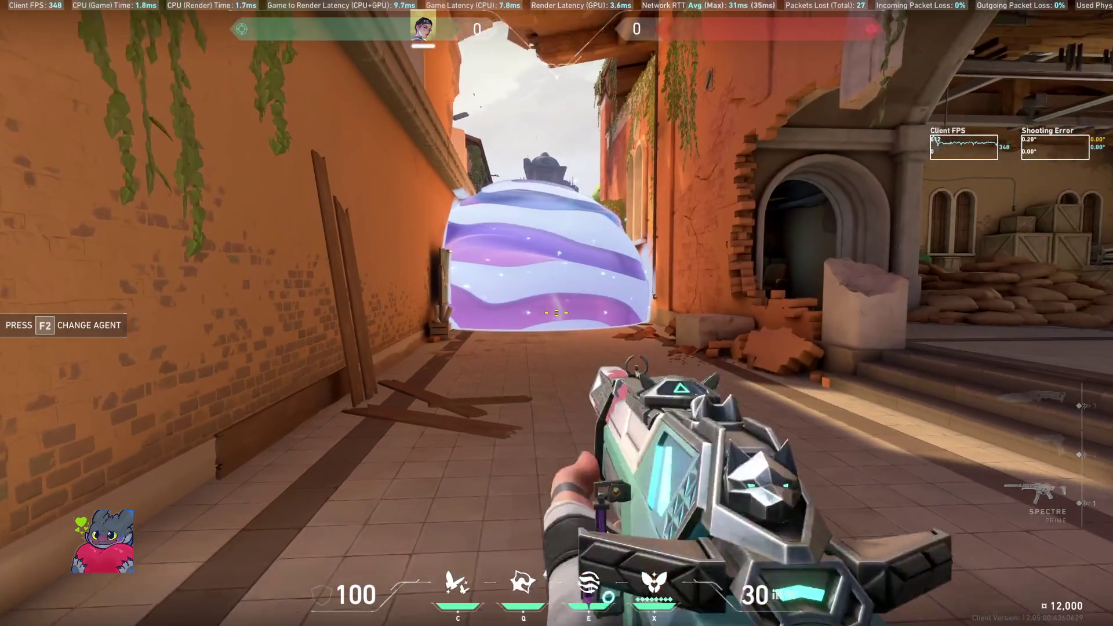
key(3)
key(F2)
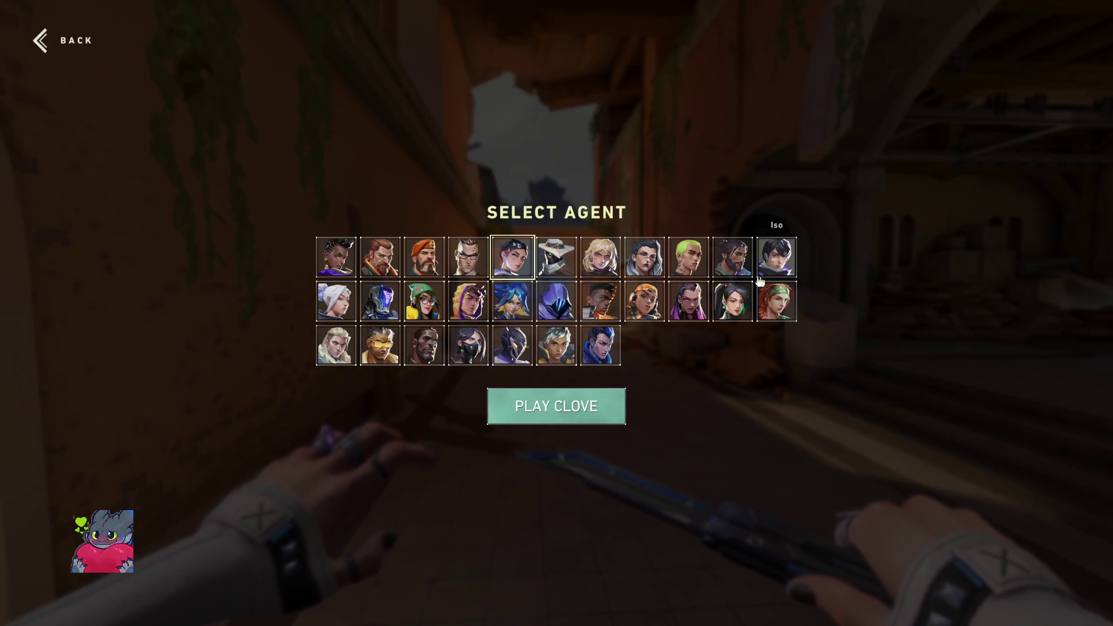
Step: Play as Sage and throw two slow orbs, down the alley and onto the floor
click(598, 406)
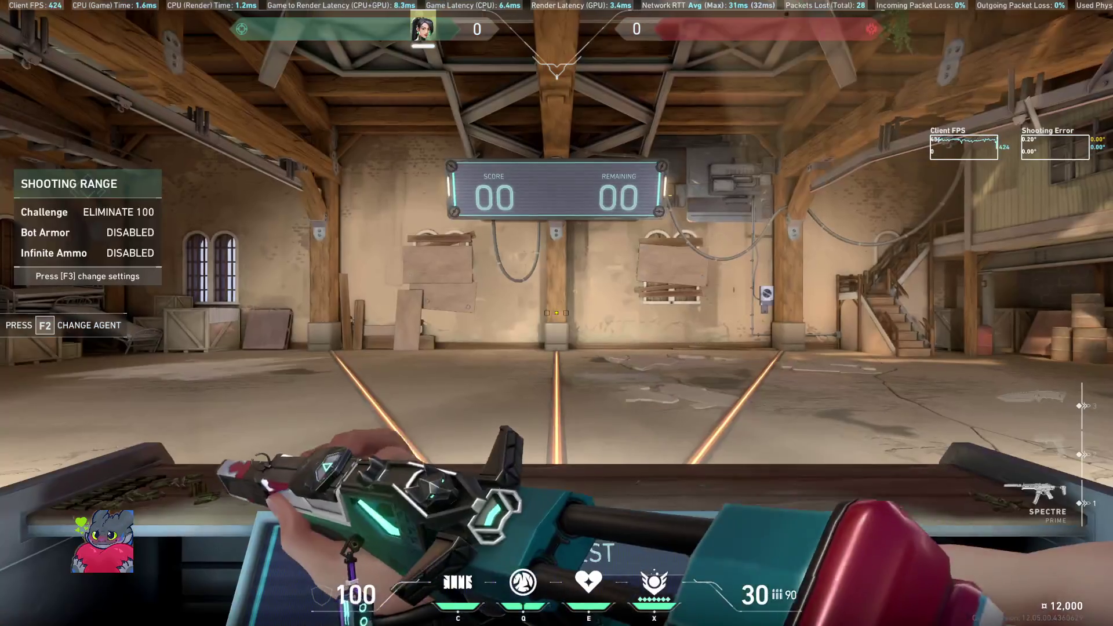
key(3)
key(c)
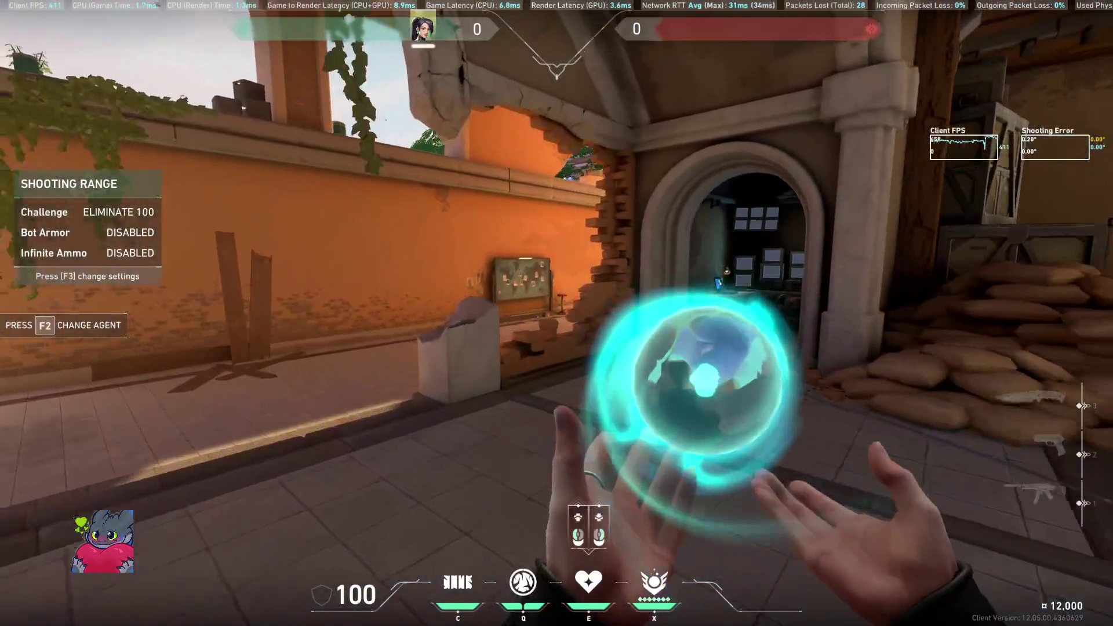
key(q)
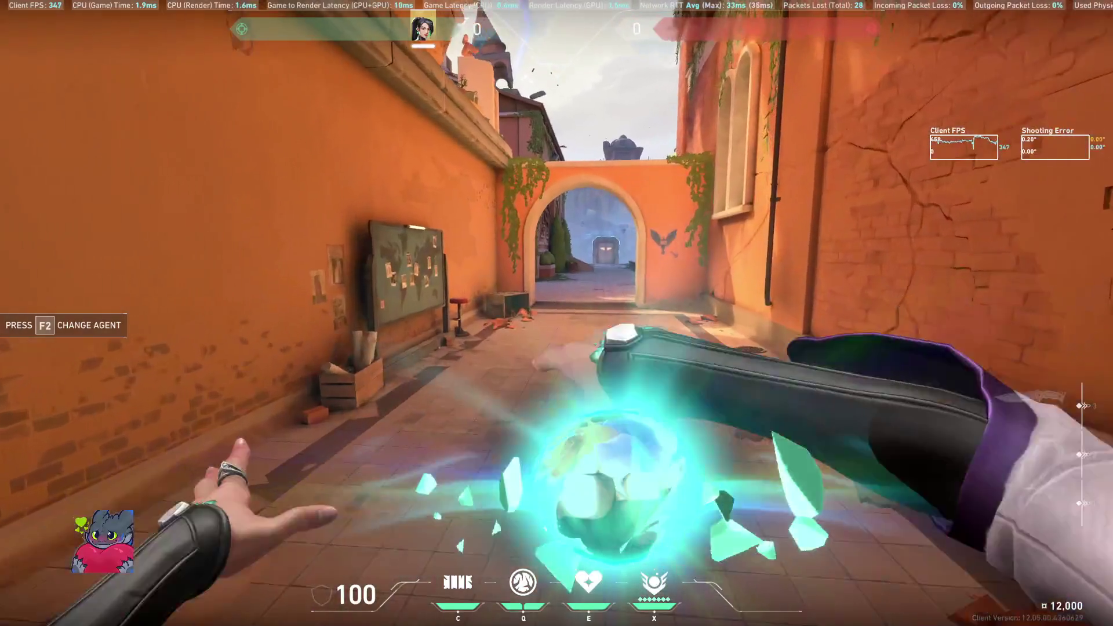
click(557, 313)
key(q)
click(557, 313)
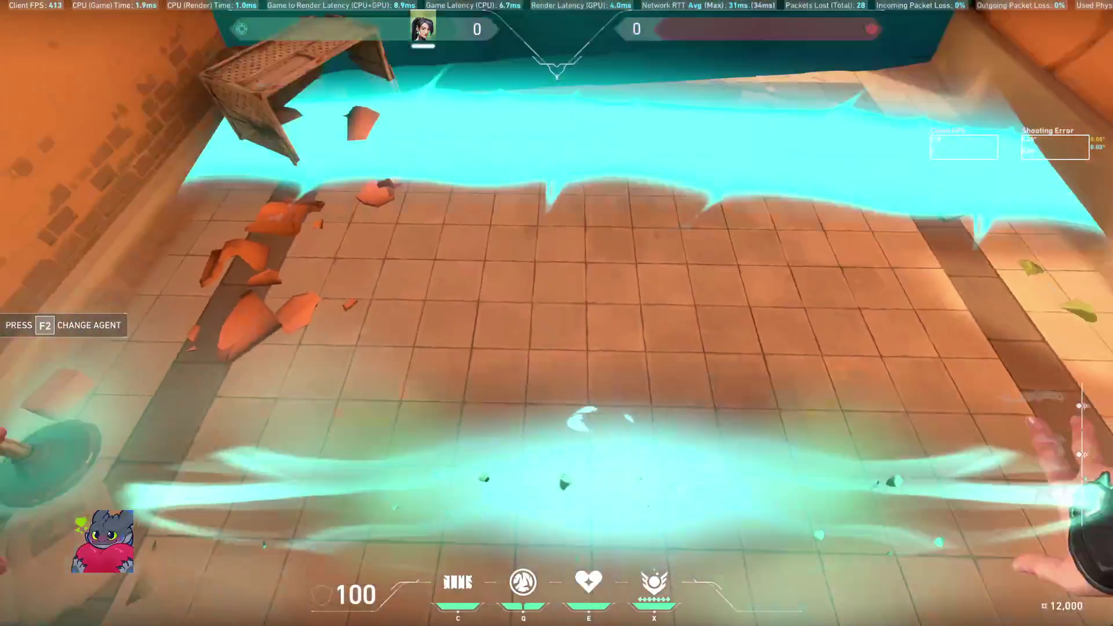
key(3)
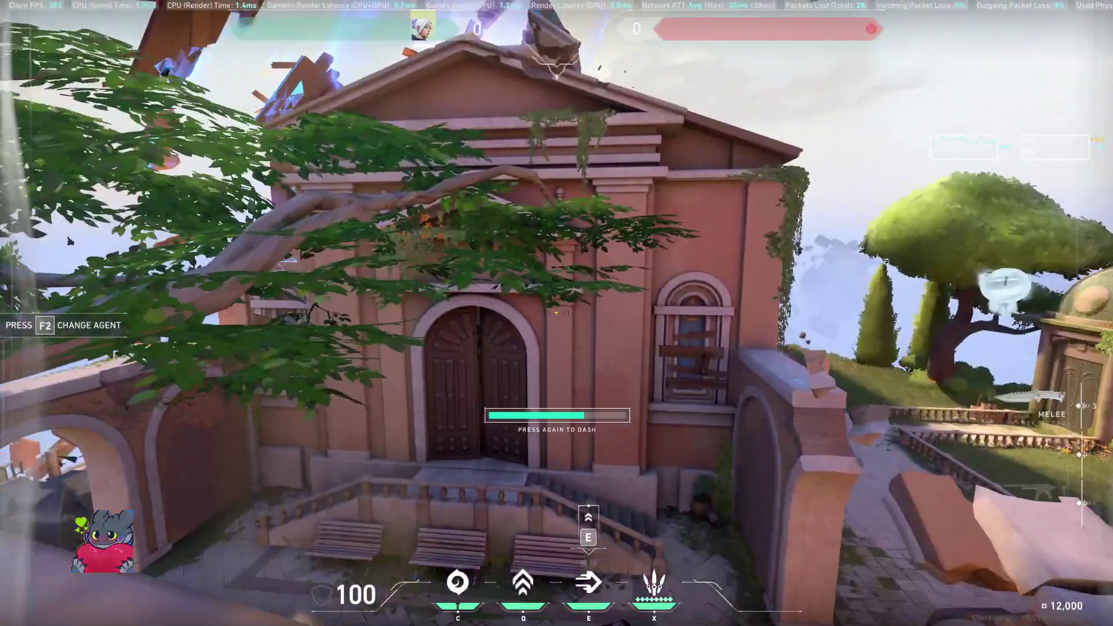
Step: Throw Jett's Blade Storm knives, dash with Tailwind, and toss Cloudburst into the courtyard
key(x)
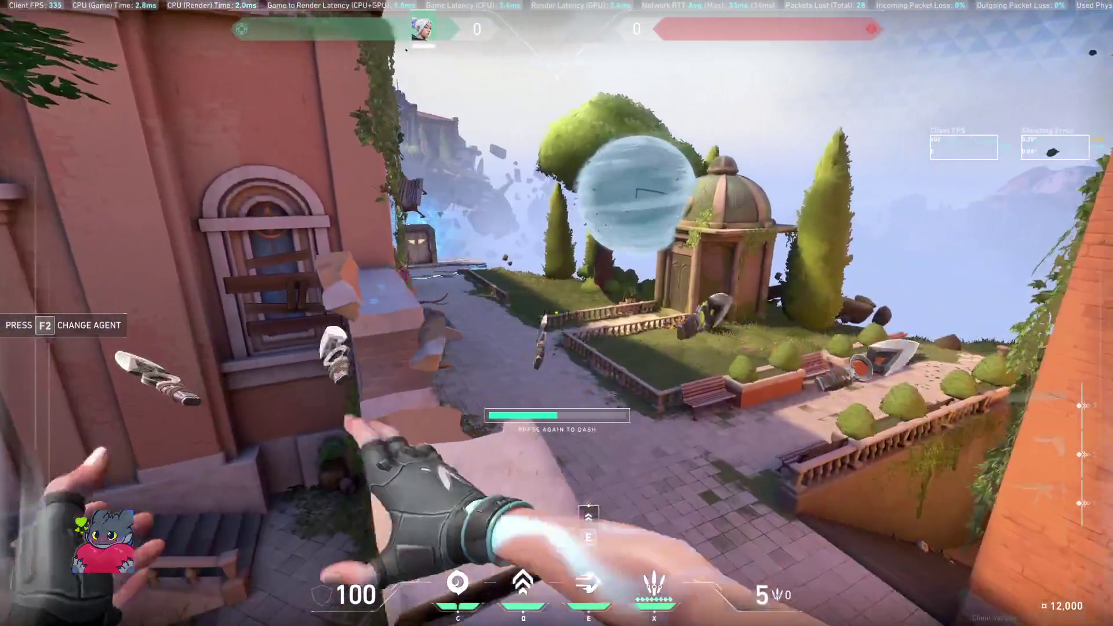
click(557, 313)
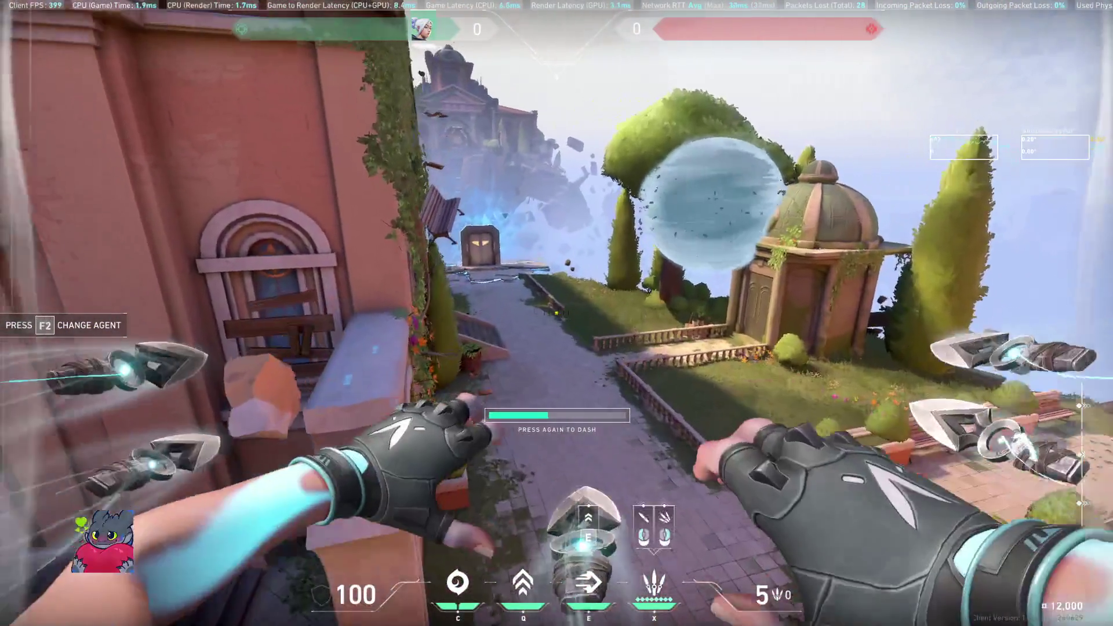
click(556, 313)
key(e)
key(e)
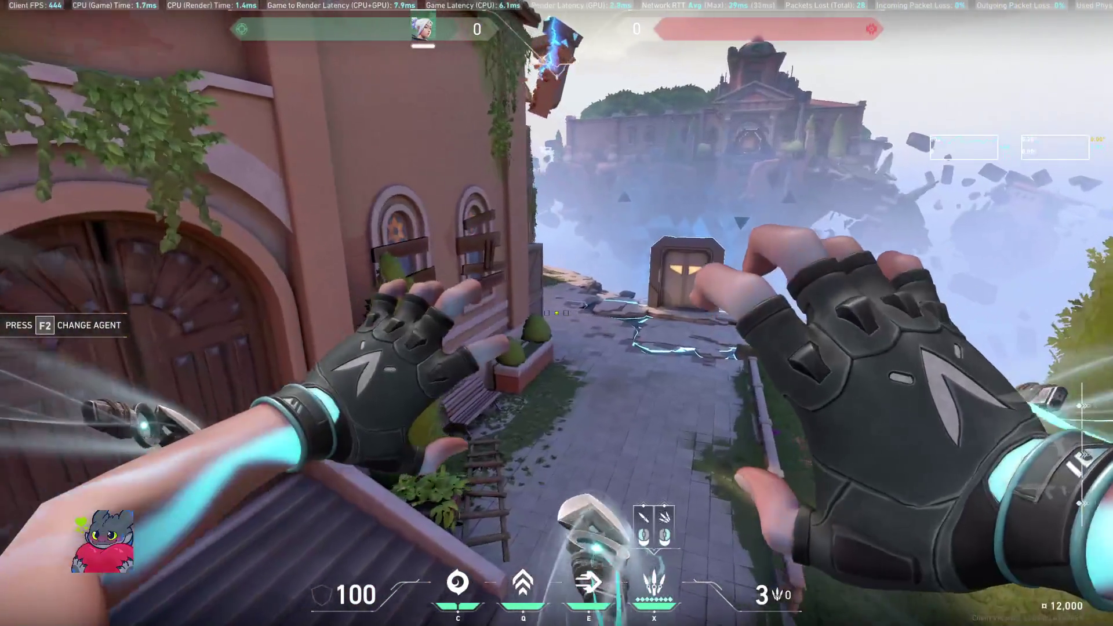
key(e)
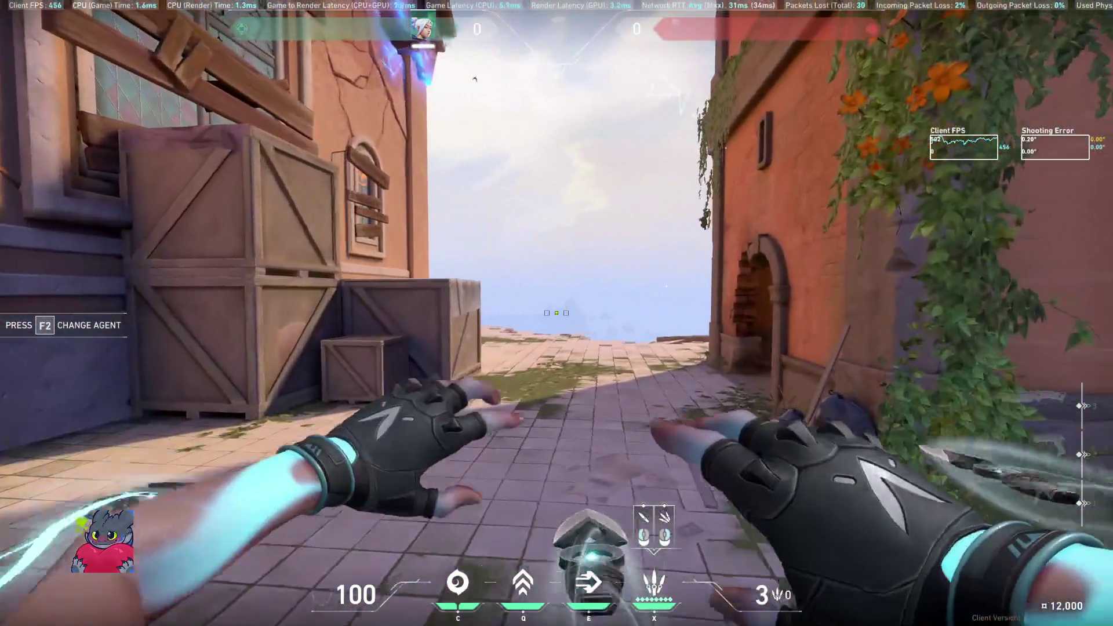
click(557, 313)
key(c)
click(557, 313)
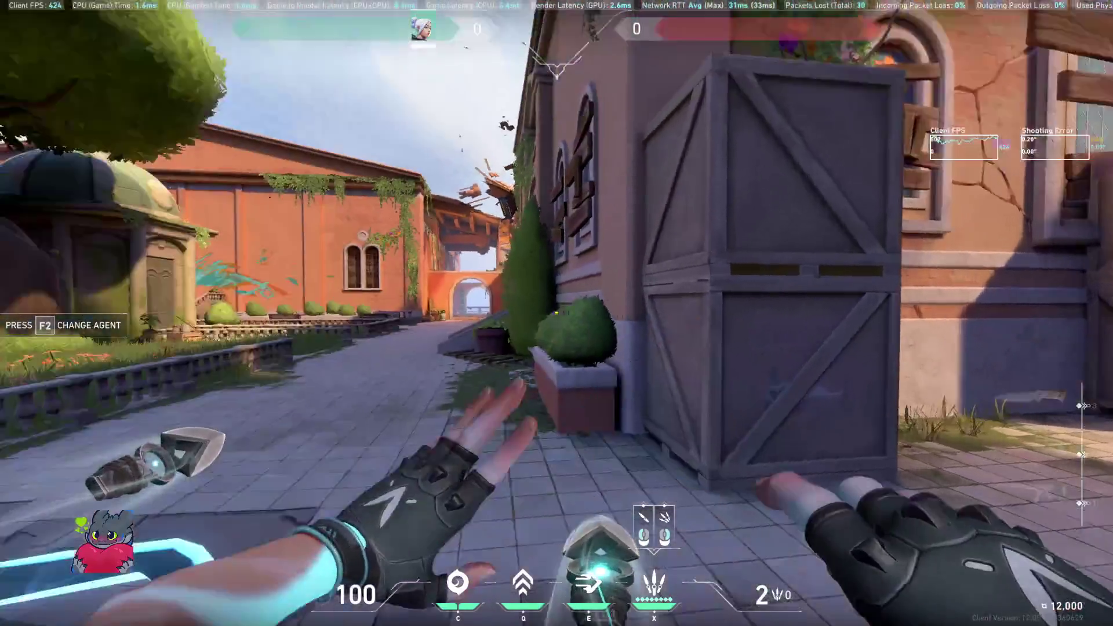
Step: Bring up the game menu and choose Exit to Desktop
key(1)
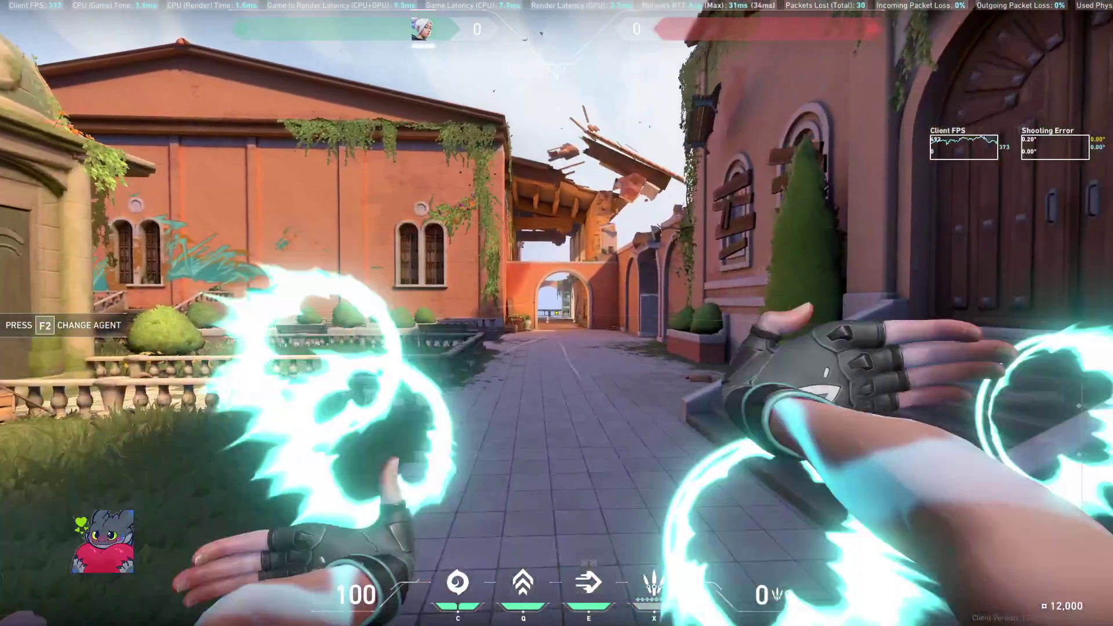
key(Escape)
key(Escape)
click(569, 403)
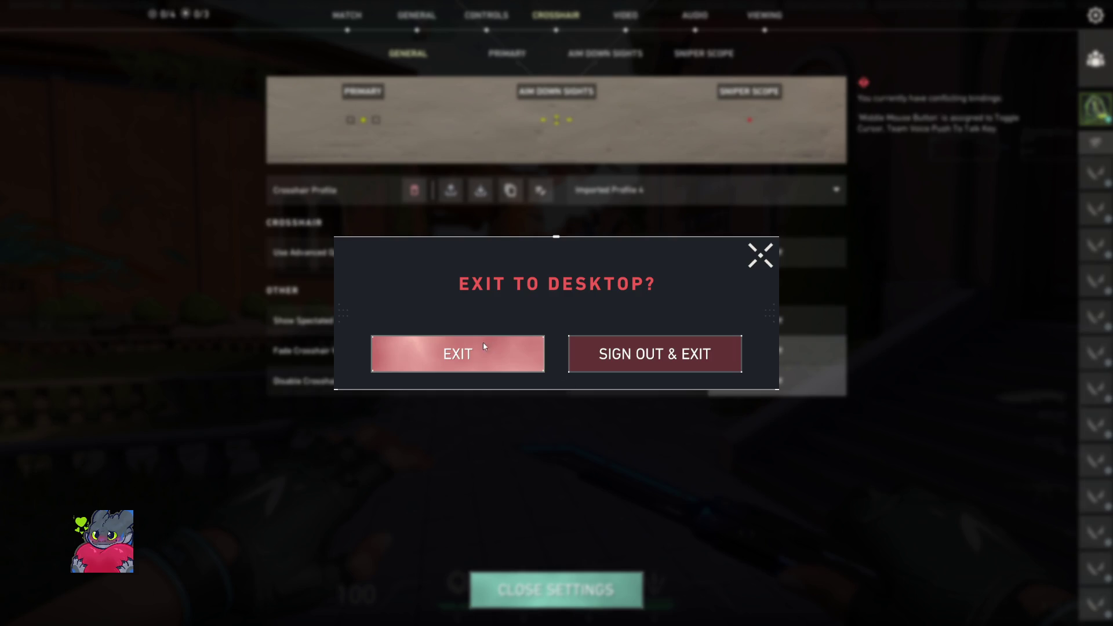
Step: Confirm the exit and bring the Blender window back up
click(480, 350)
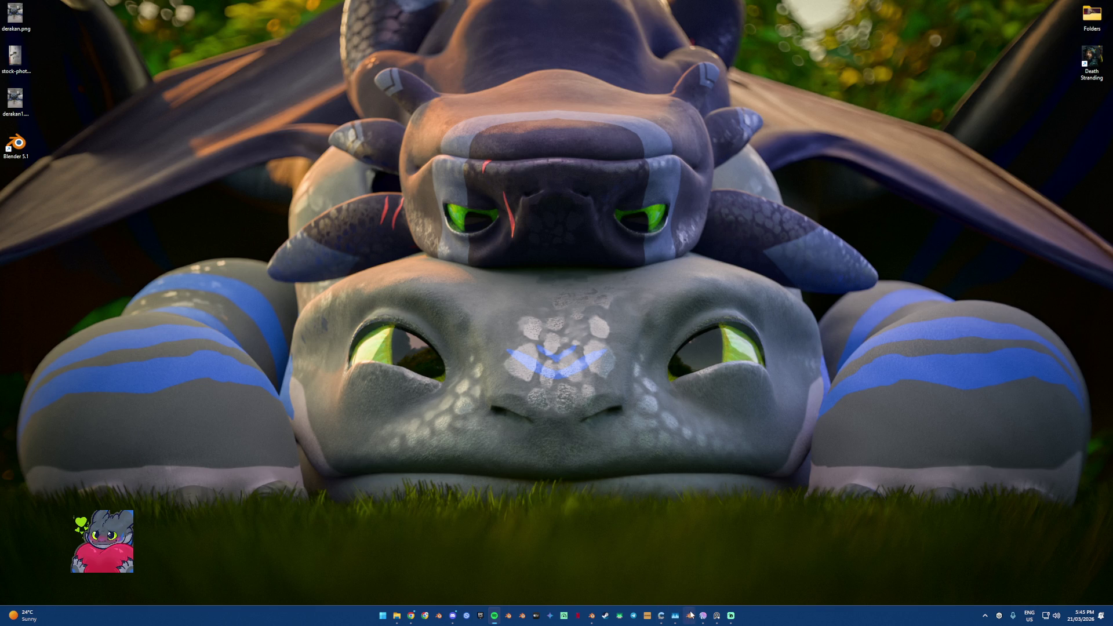
click(597, 616)
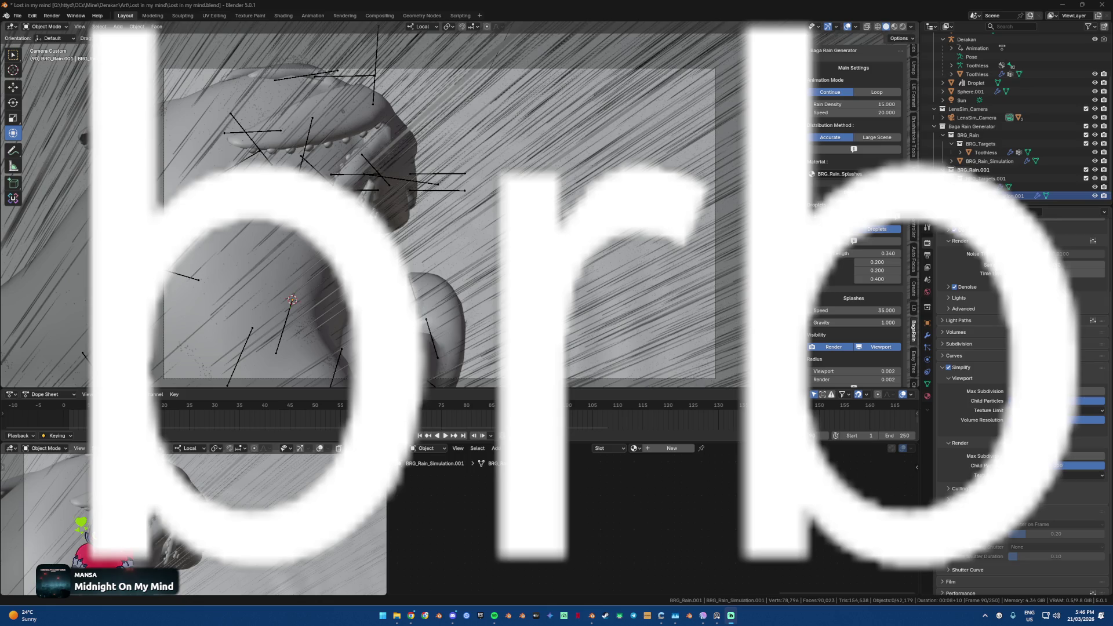
Step: Lower the Windows system volume with the volume-down media key
key(XF86AudioLowerVolume)
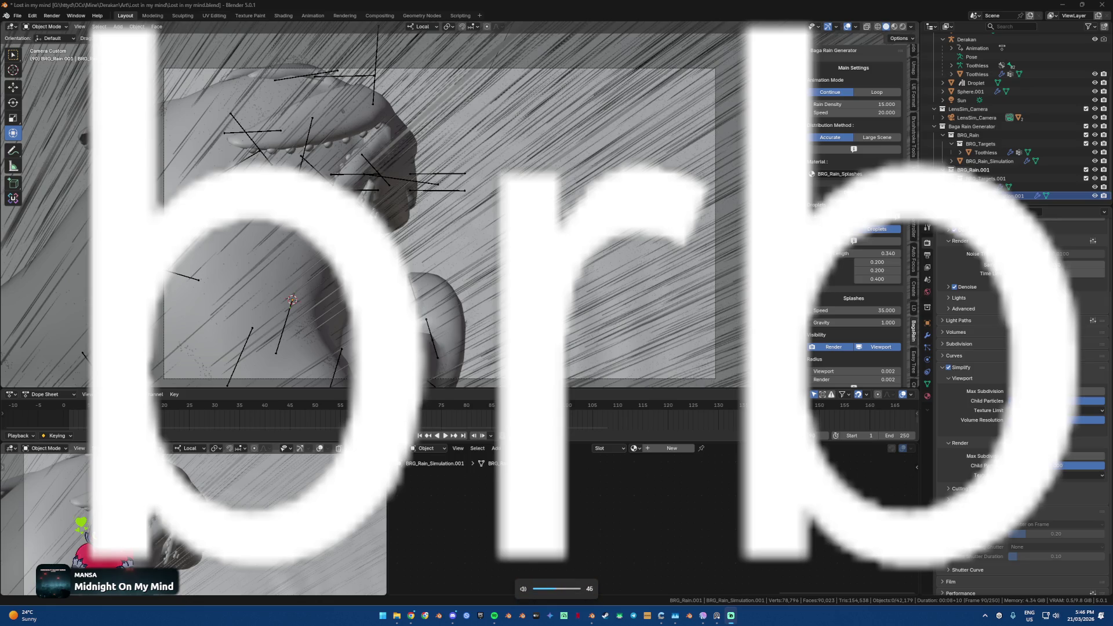